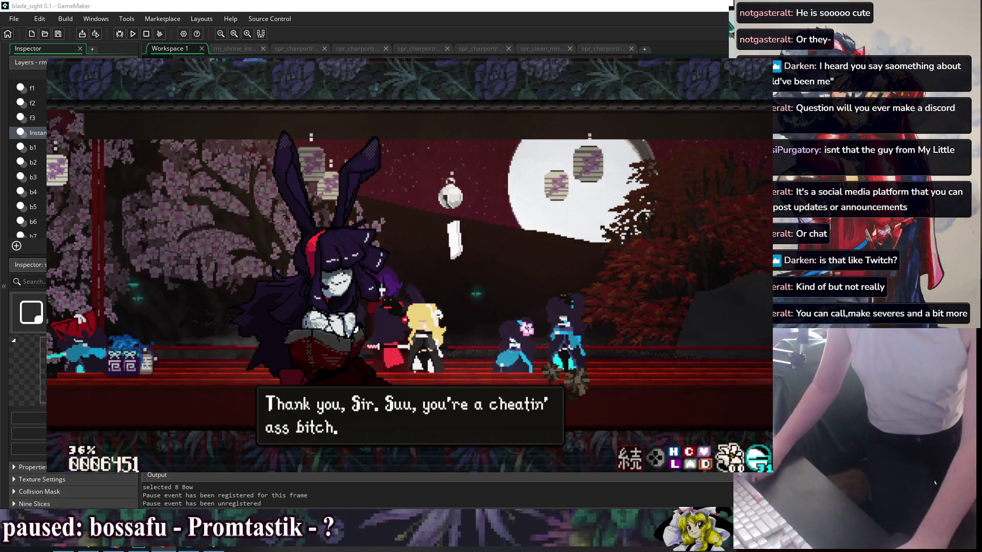
Skip through the shrine cutscene dialogue and resume gameplay, making the character jump
key("z")
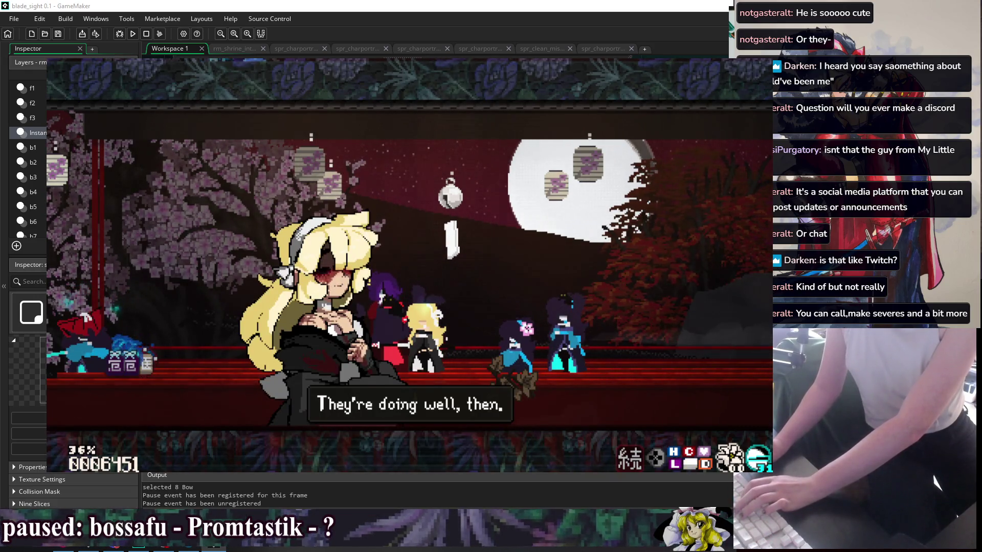
key("space")
key("space")
key("shift")
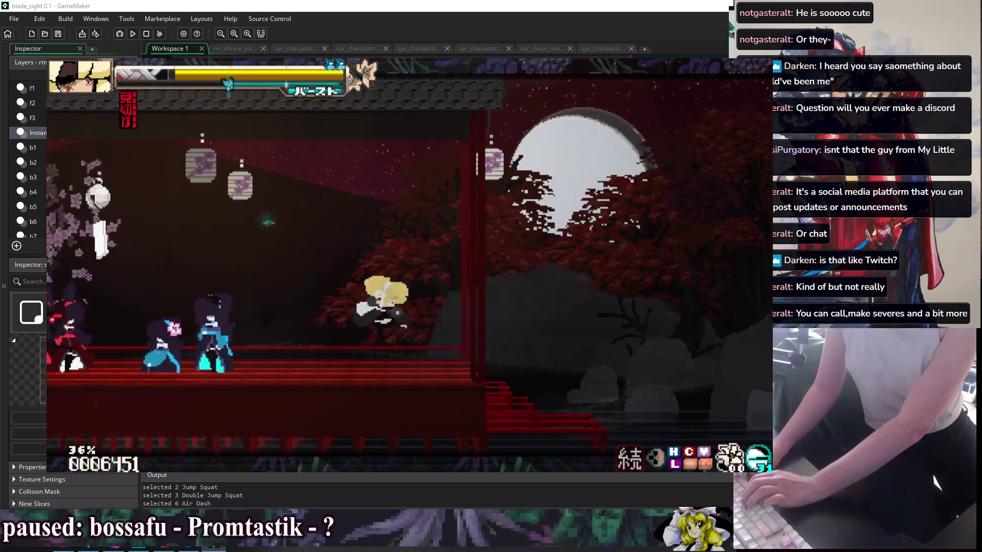
key("space")
key("shift")
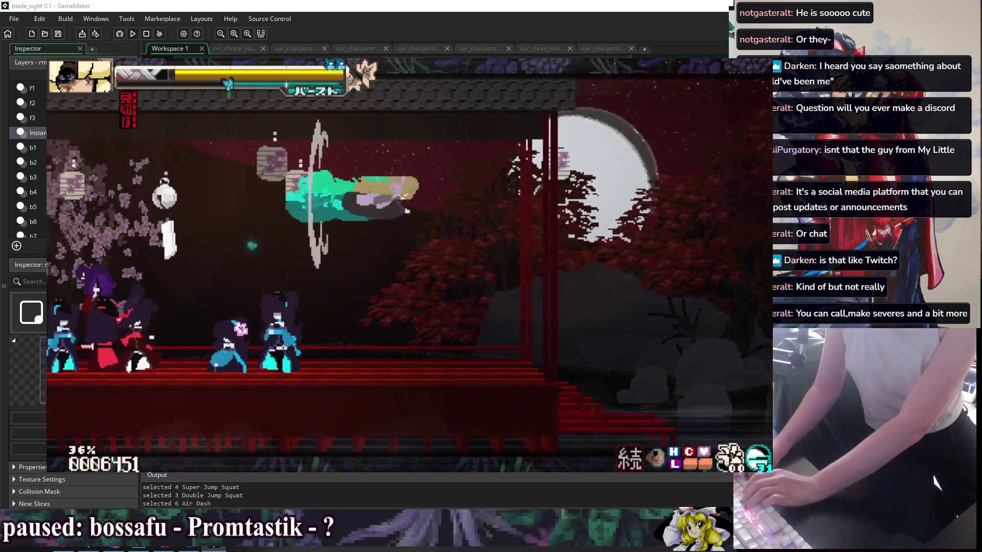
key("space")
key("shift")
key("space")
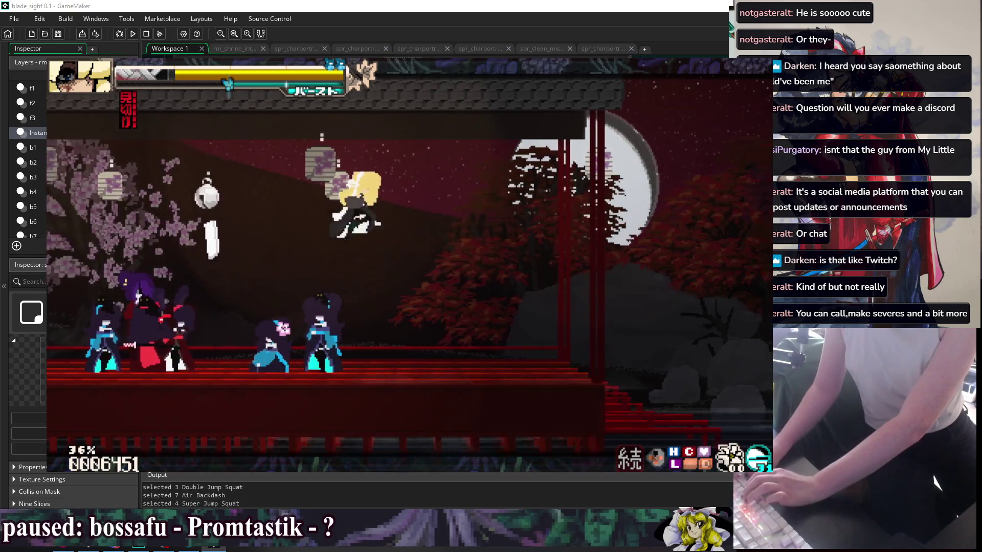
key("space")
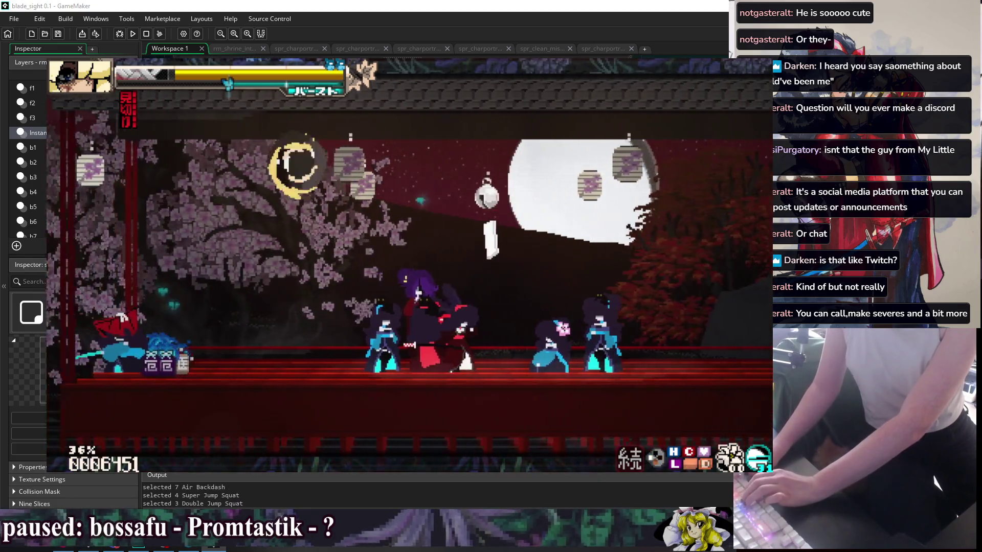
key("shift")
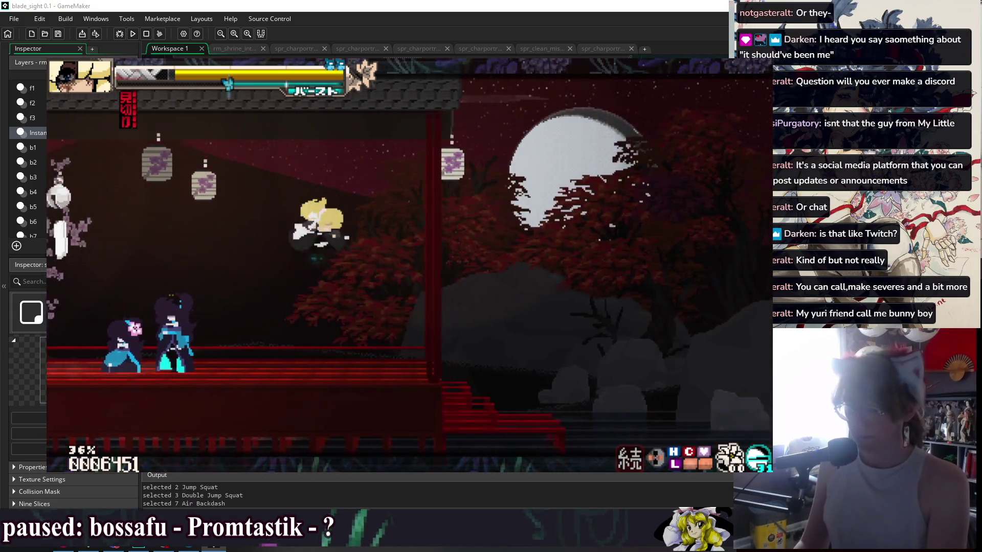
key("Escape")
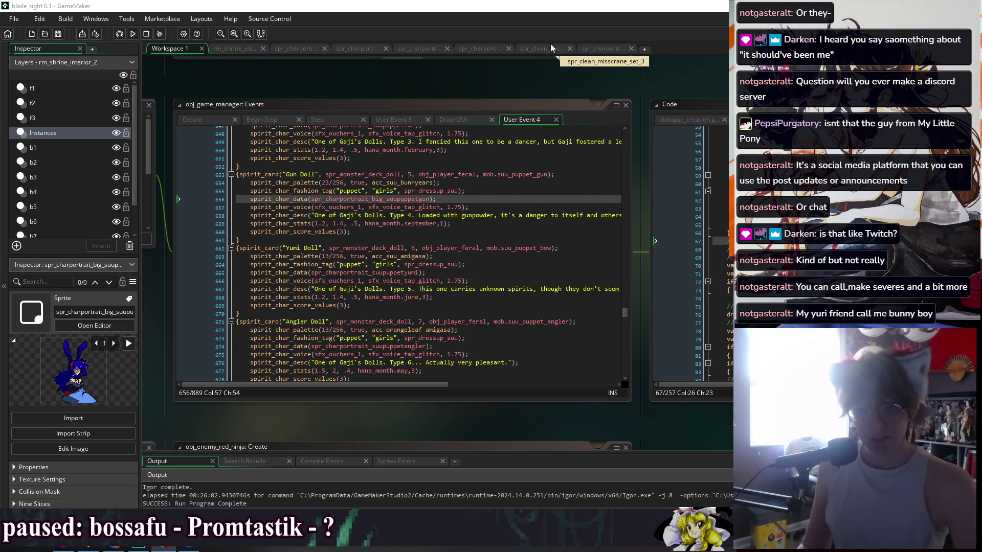
Open spr_charportrait, browse to frame 8 and back to frame 1, then add an empty 16th frame
left_click(604, 49)
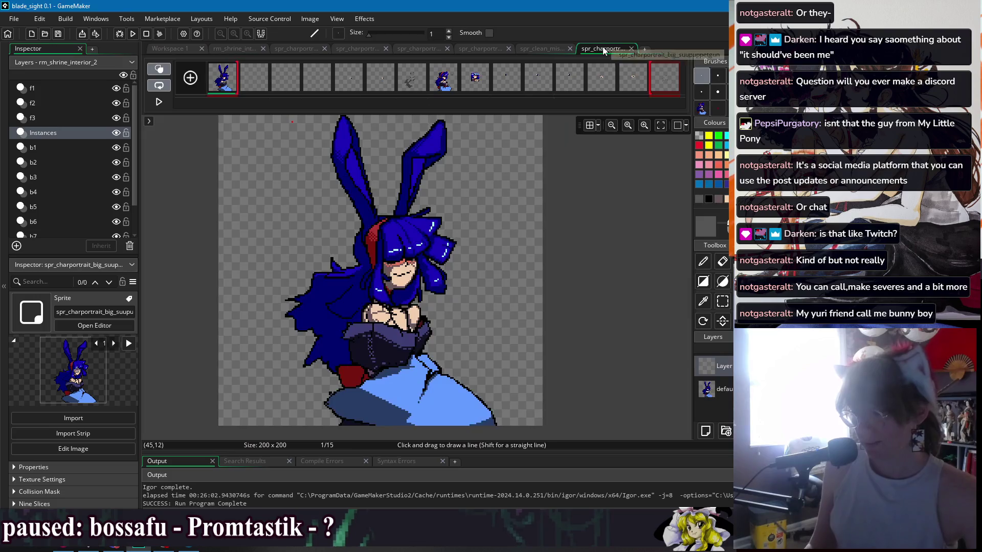
scroll(553, 155, "down", 1)
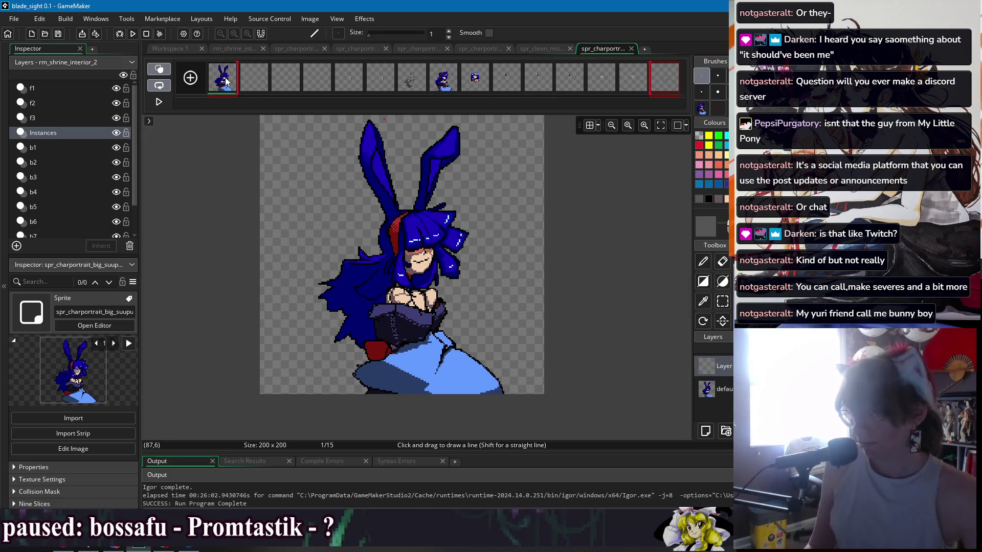
left_click(441, 79)
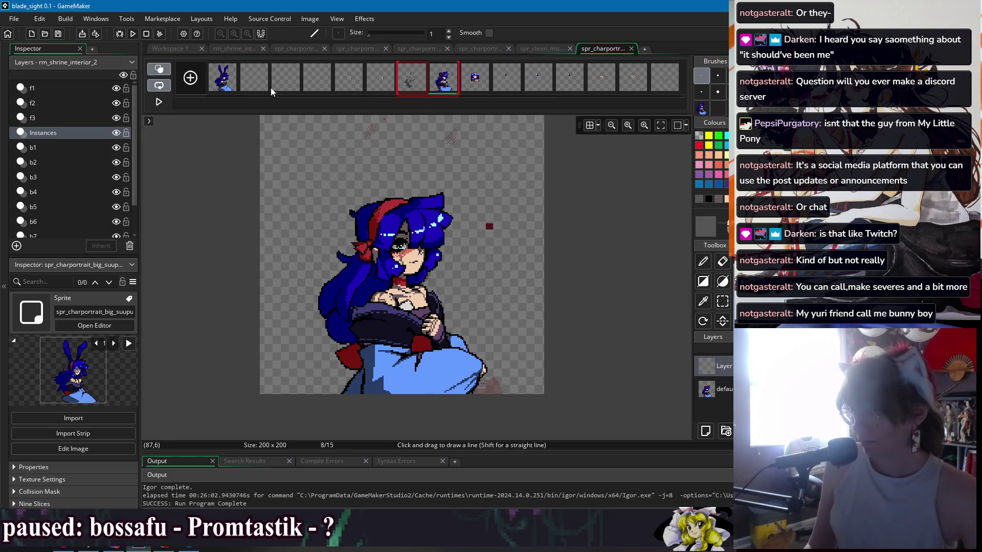
left_click(220, 83)
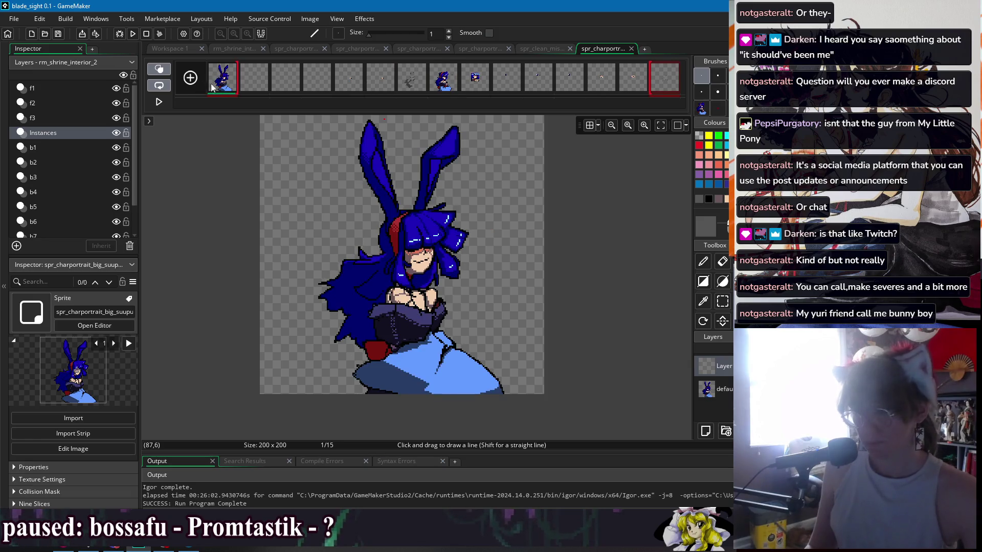
left_click(200, 84)
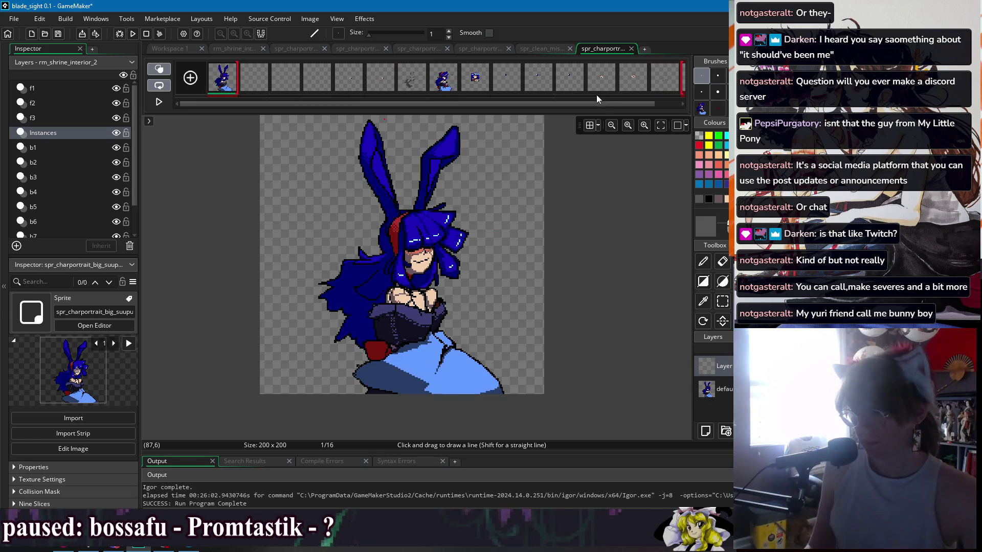
Move the new frame 16 into position 2, pick the pixel pencil and select the default layer
scroll(596, 98, "down", 3)
mouse_move(669, 78)
left_mouse_down()
mouse_move(285, 93)
mouse_move(204, 83)
left_mouse_up()
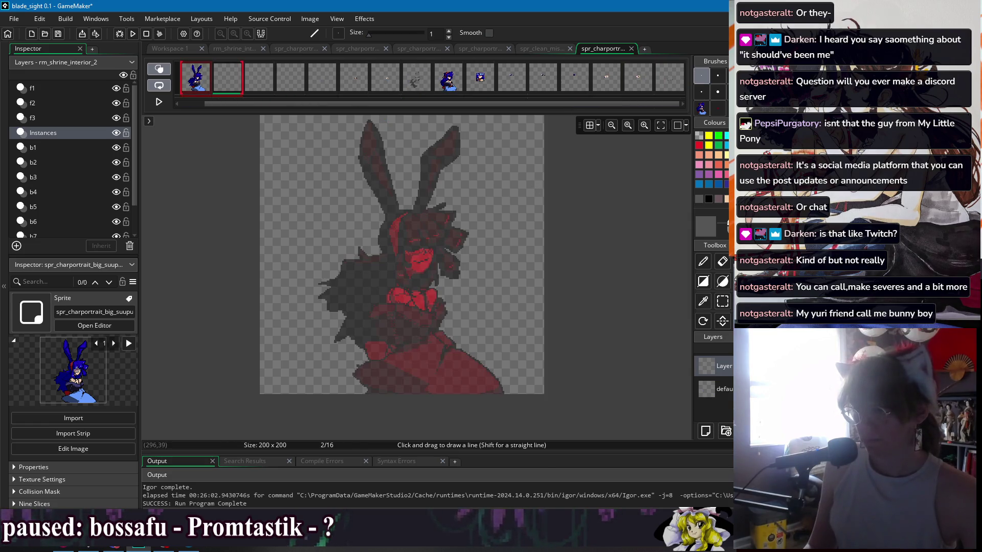
scroll(379, 208, "up", 2)
key("d")
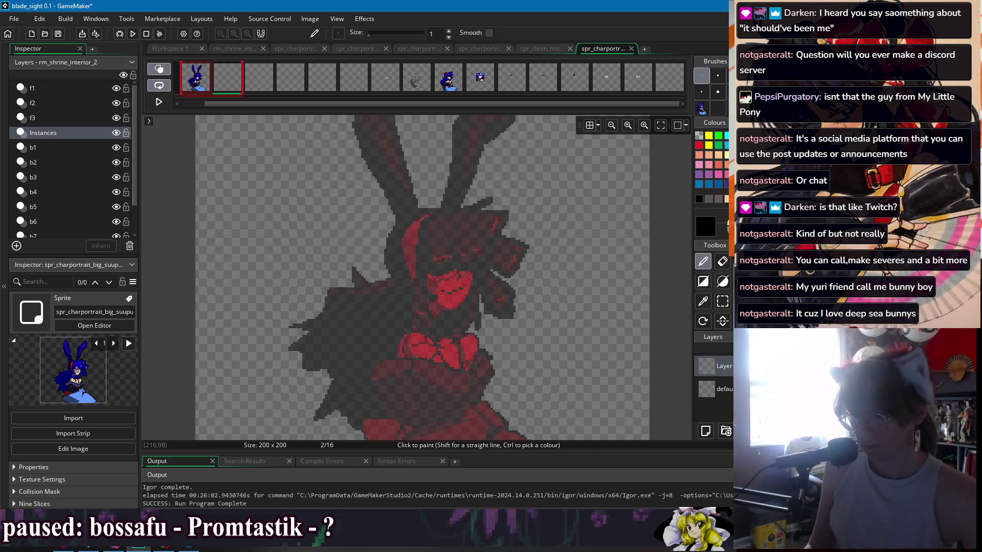
left_click(714, 389)
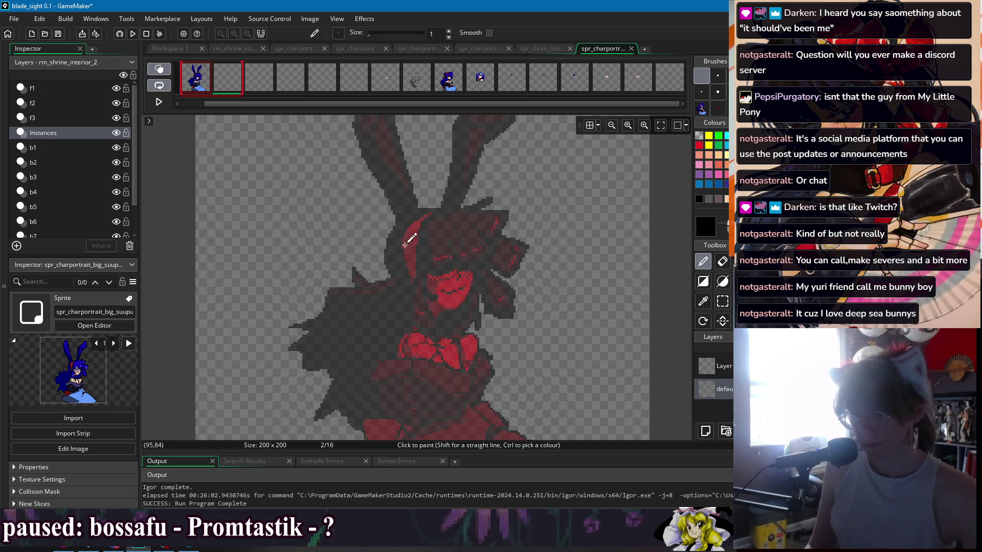
Draw the left hair edge and its upward curve, plus the jaw curve toward the cheek
scroll(404, 244, "up", 1)
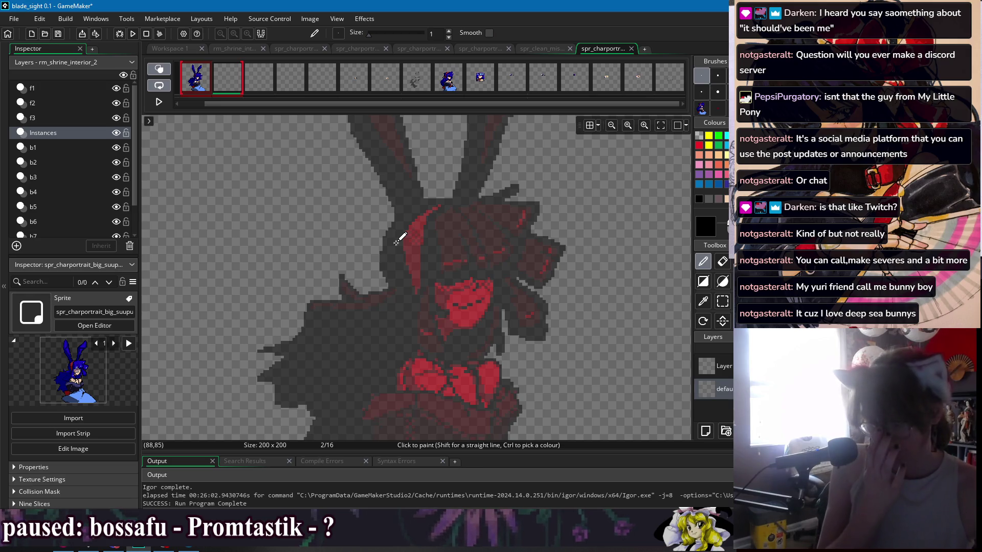
left_click_drag(392, 243, 405, 223)
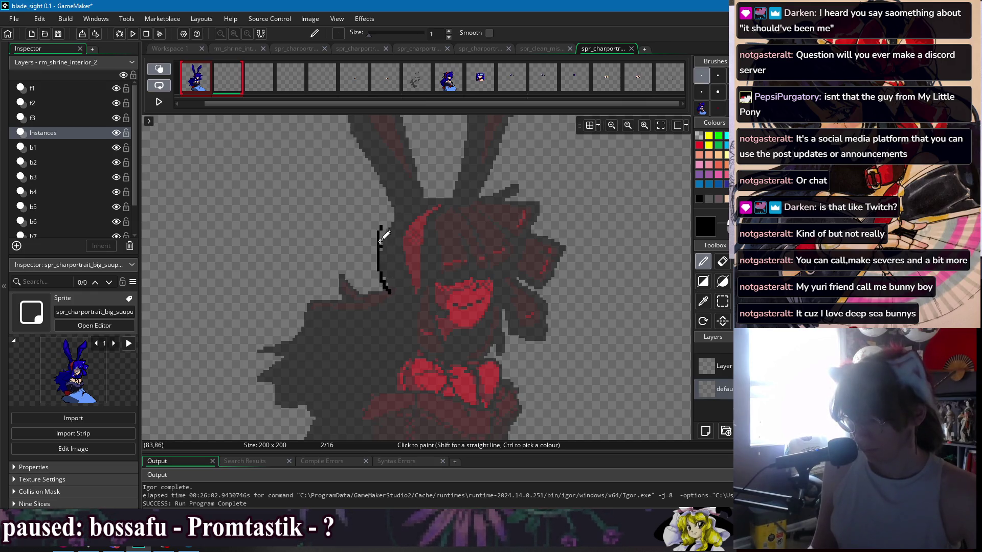
left_click_drag(390, 207, 427, 186)
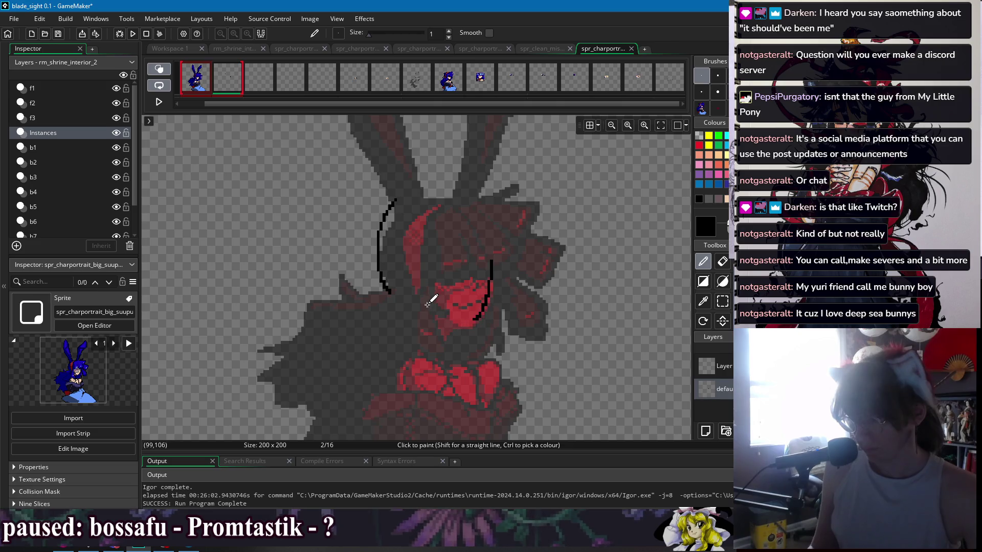
left_click_drag(476, 317, 489, 299)
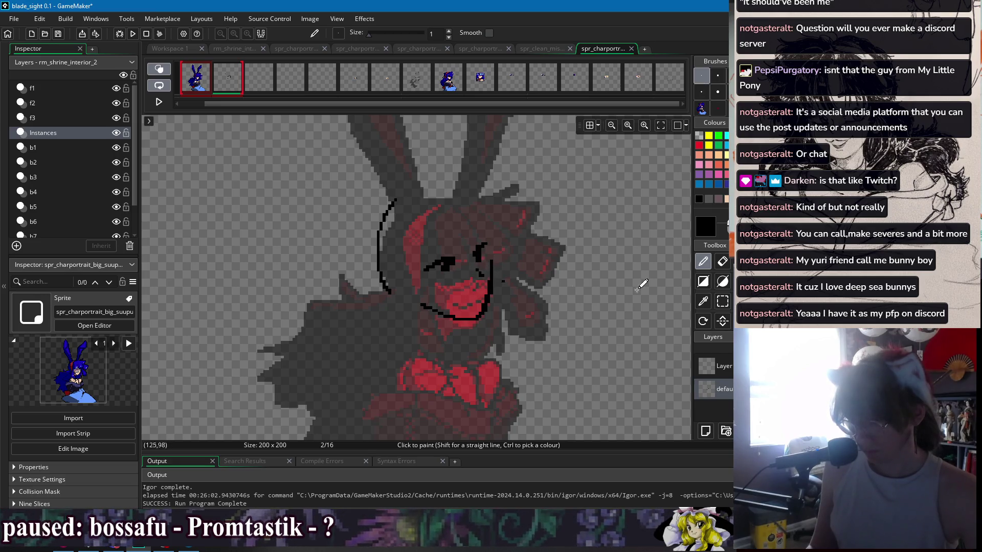
Undo the snout strokes and draw two lines running right from the jaw
mouse_move(491, 240)
left_mouse_down()
mouse_move(431, 235)
mouse_move(420, 220)
mouse_move(478, 243)
left_mouse_up()
key("ctrl+z")
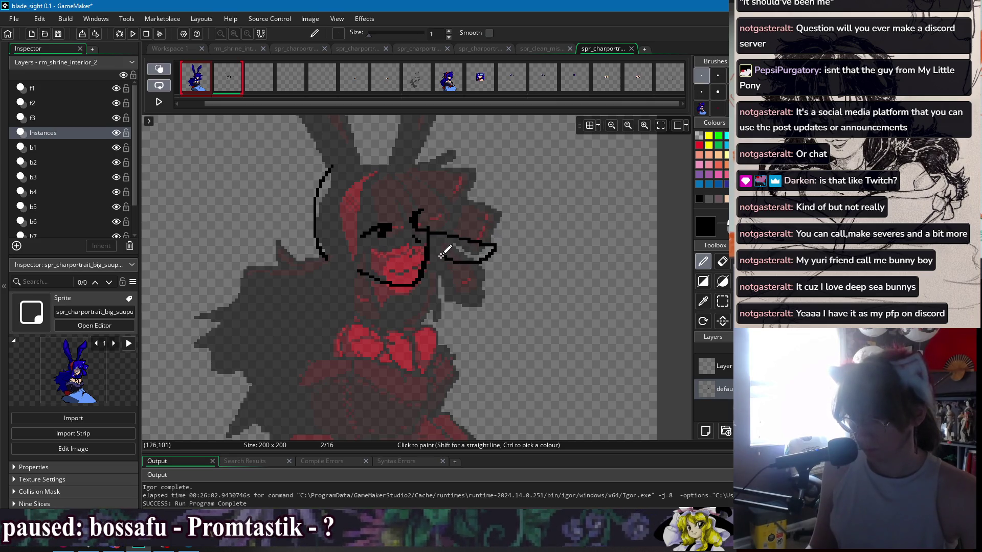
key("ctrl+z")
left_click_drag(422, 230, 495, 238)
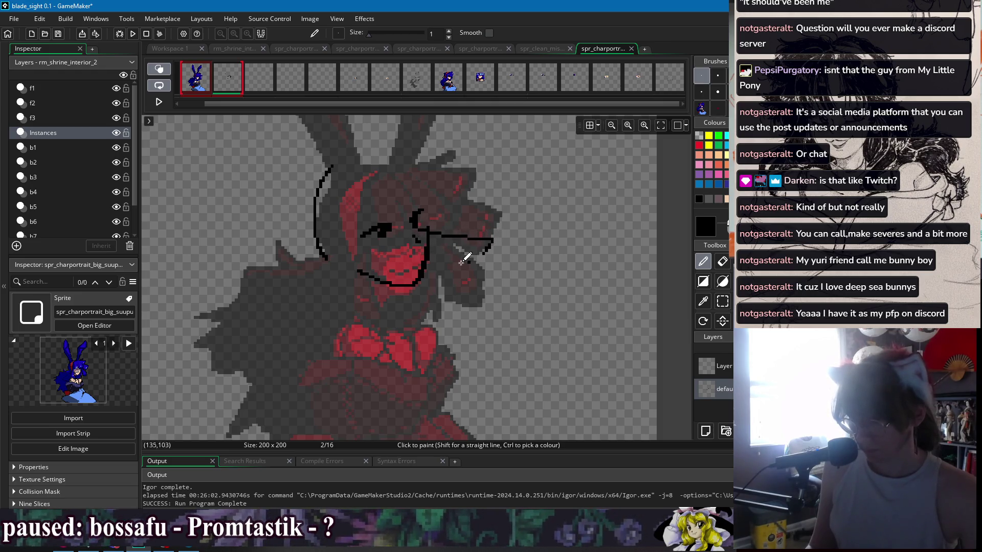
left_click_drag(429, 247, 465, 249)
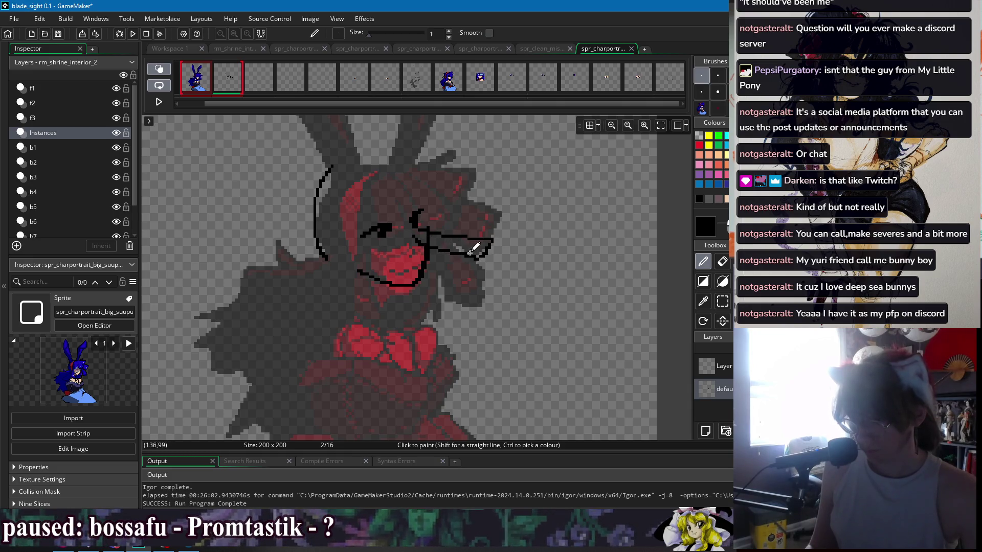
Clean up with the Eraser and redraw the lower mouth outline under the face
key("e")
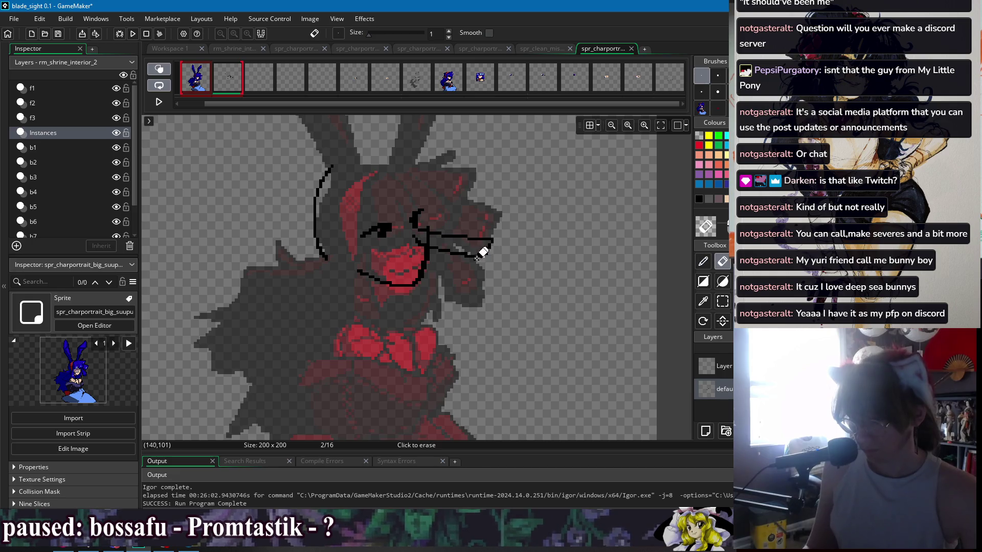
scroll(445, 249, "up", 1)
key("p")
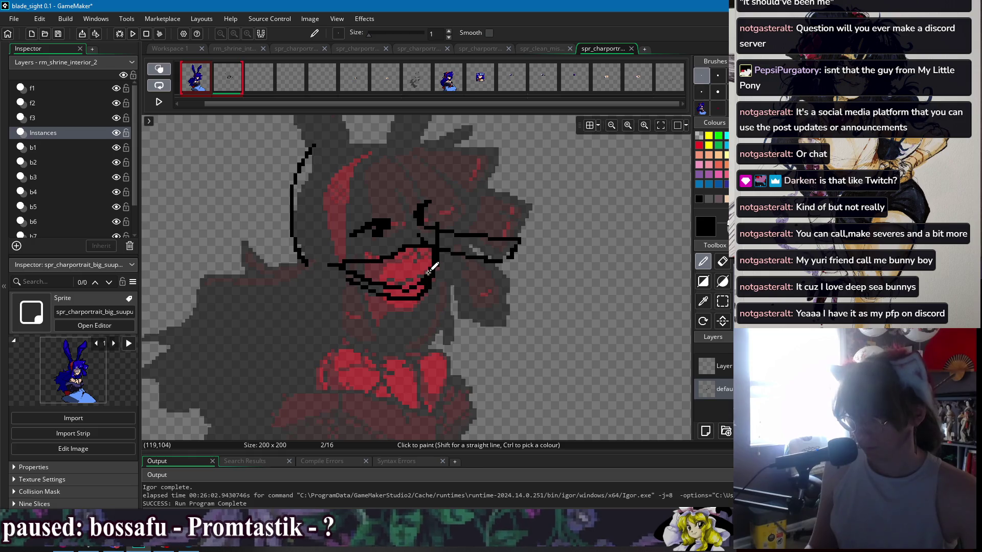
key("e")
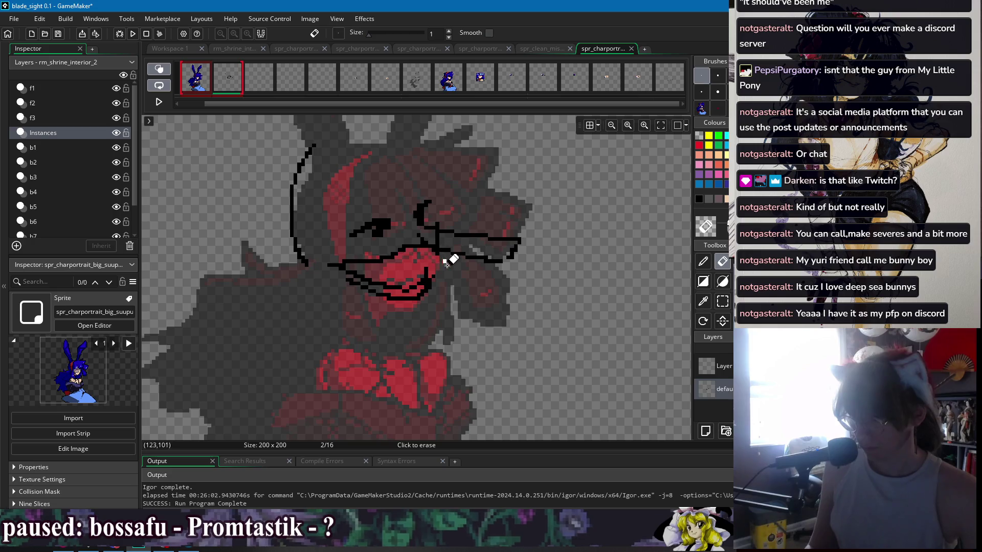
key("d")
left_click_drag(435, 262, 471, 261)
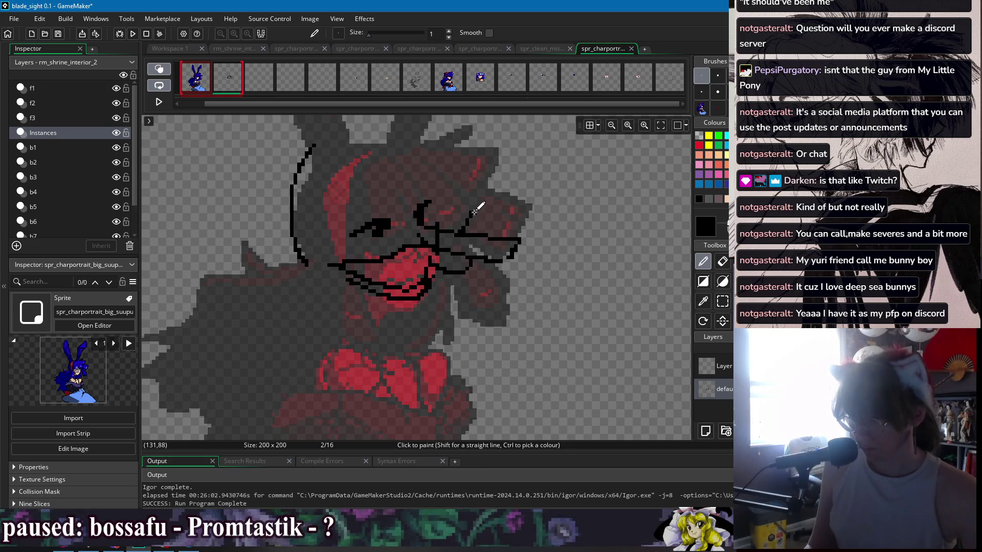
scroll(453, 213, "left", 2)
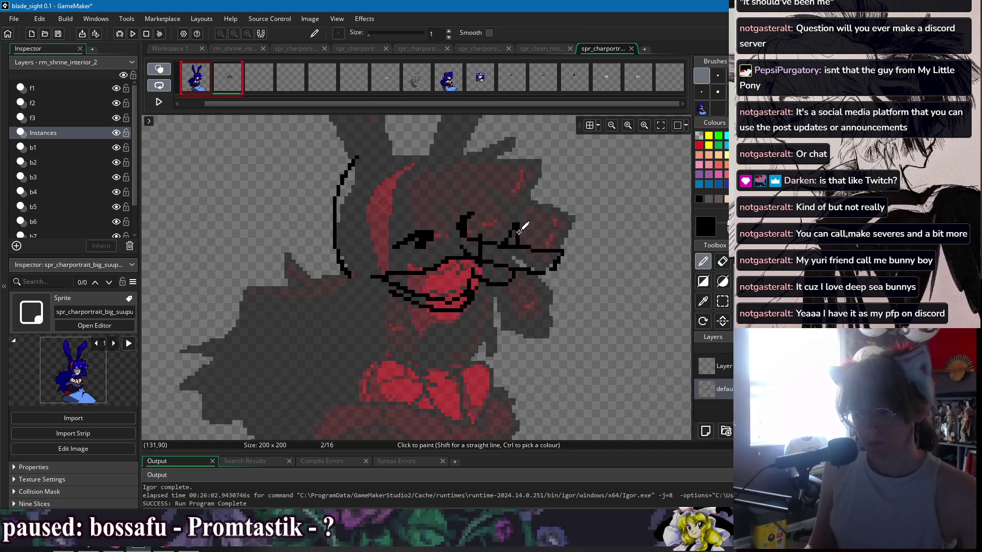
Outline the left eye and draw a curve rising above the other eye
mouse_move(452, 227)
left_mouse_down()
mouse_move(373, 223)
mouse_move(431, 194)
mouse_move(443, 207)
left_mouse_up()
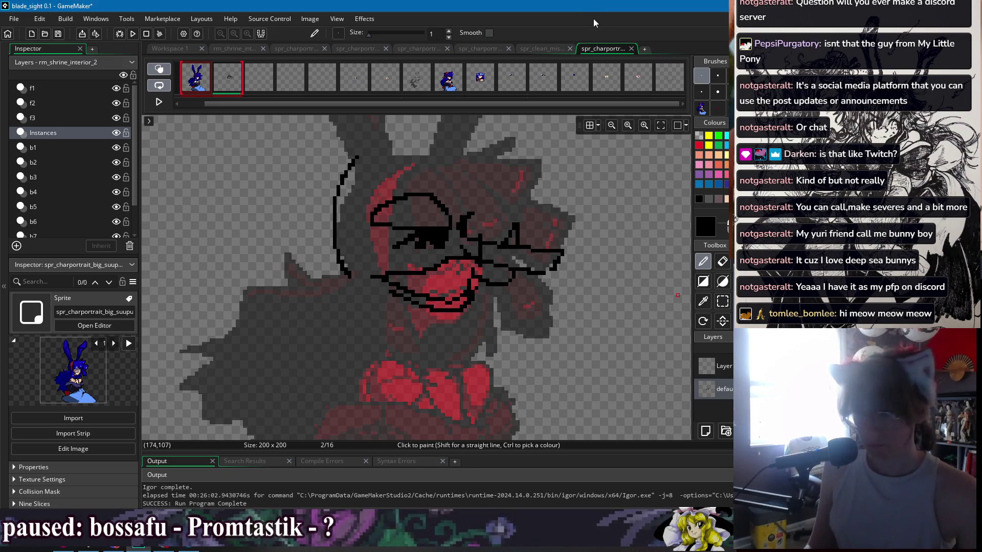
mouse_move(456, 203)
left_mouse_down()
mouse_move(467, 174)
mouse_move(480, 187)
mouse_move(471, 213)
left_mouse_up()
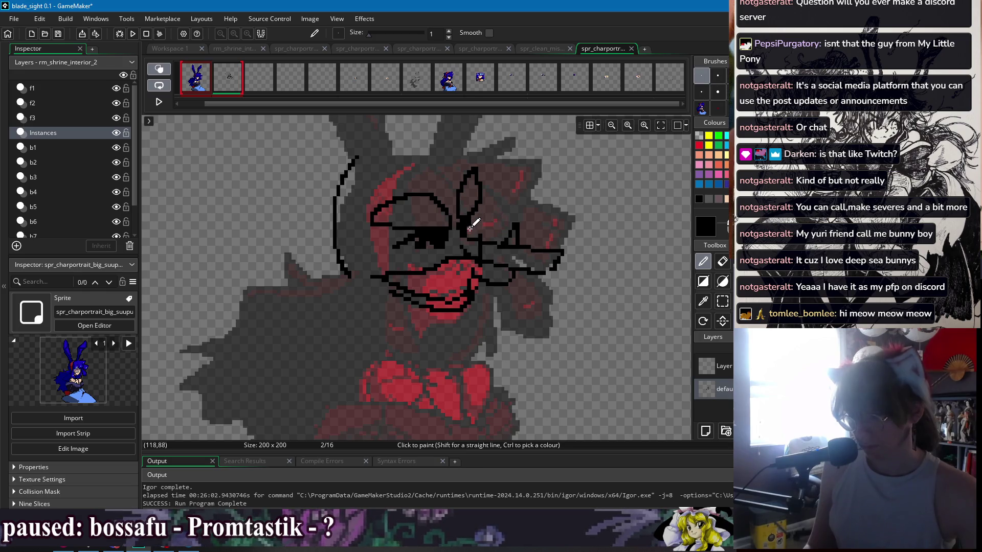
key("e")
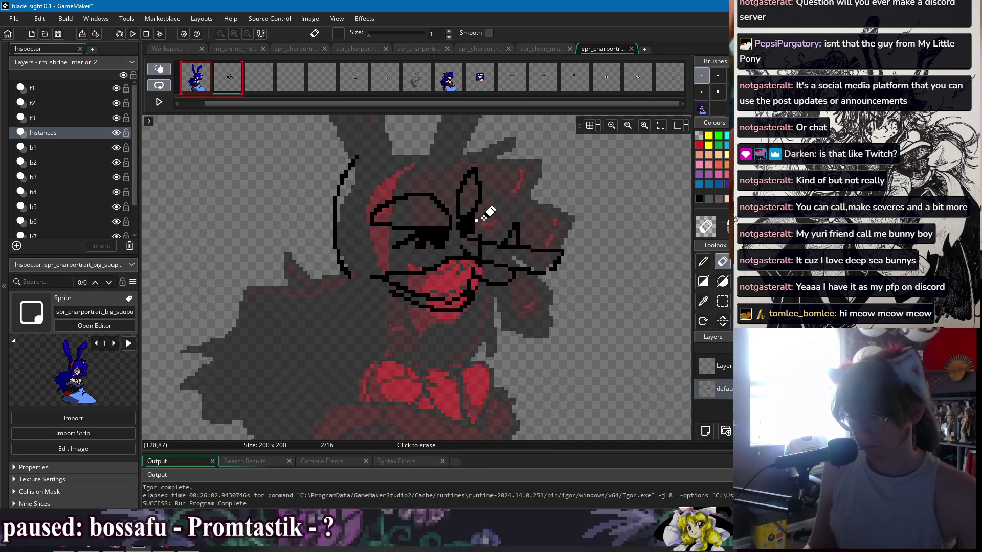
key("d")
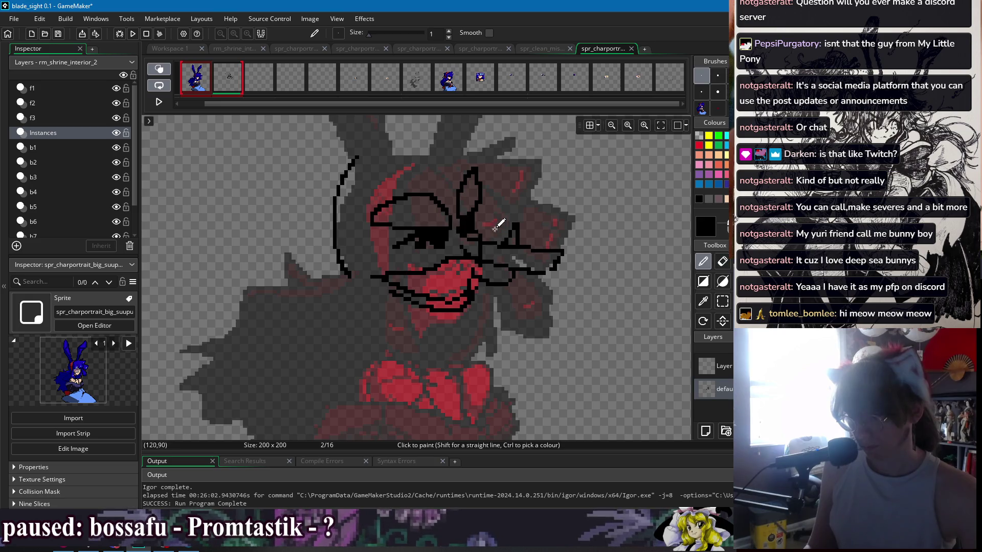
key("e")
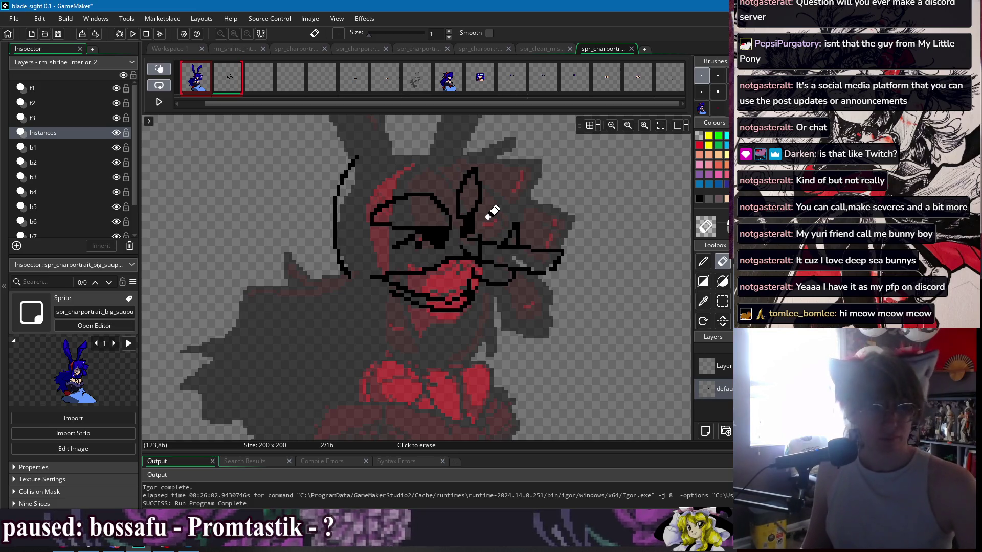
Undo the stray strokes across the ear and tidy the eye with Eraser and Pencil
scroll(464, 175, "up", 2)
key("p")
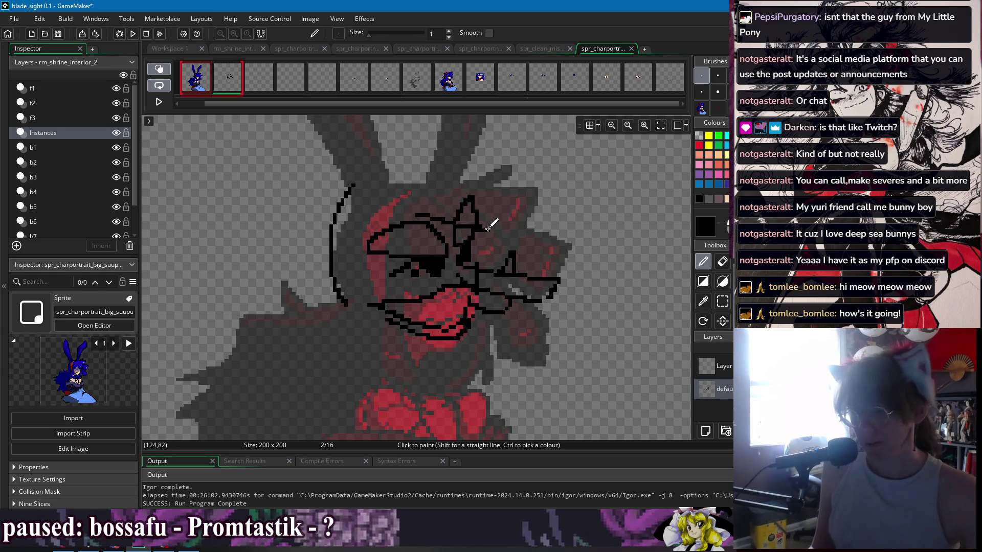
key("ctrl+z")
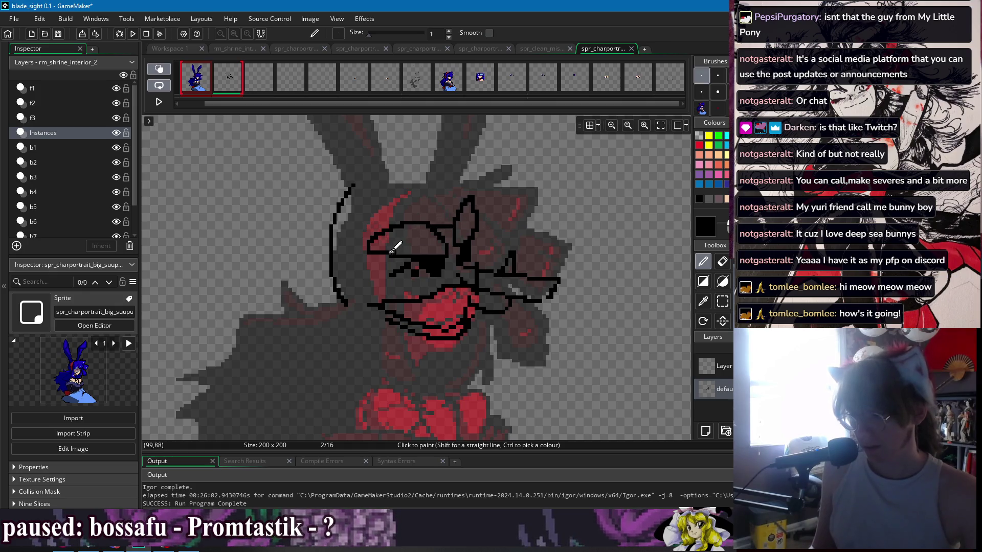
key("e")
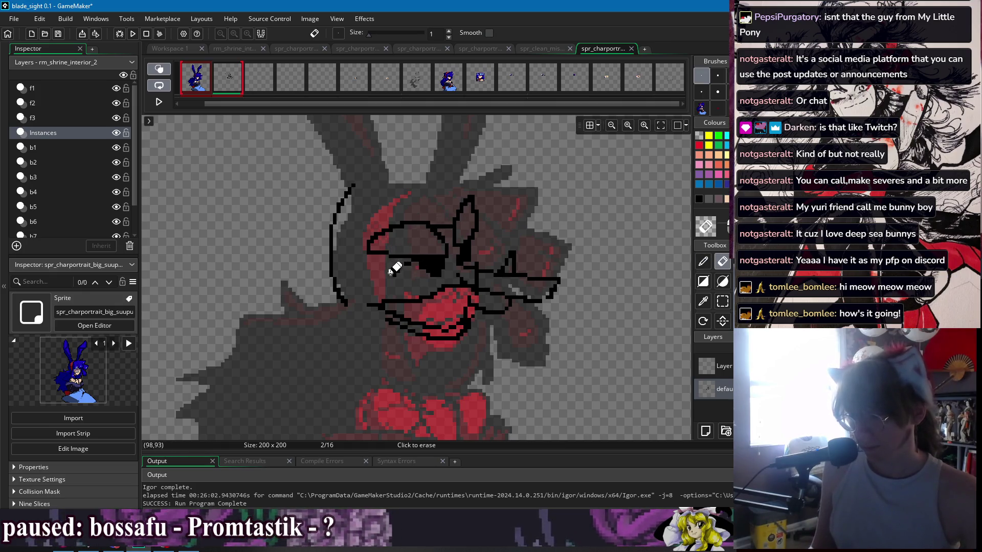
key("p")
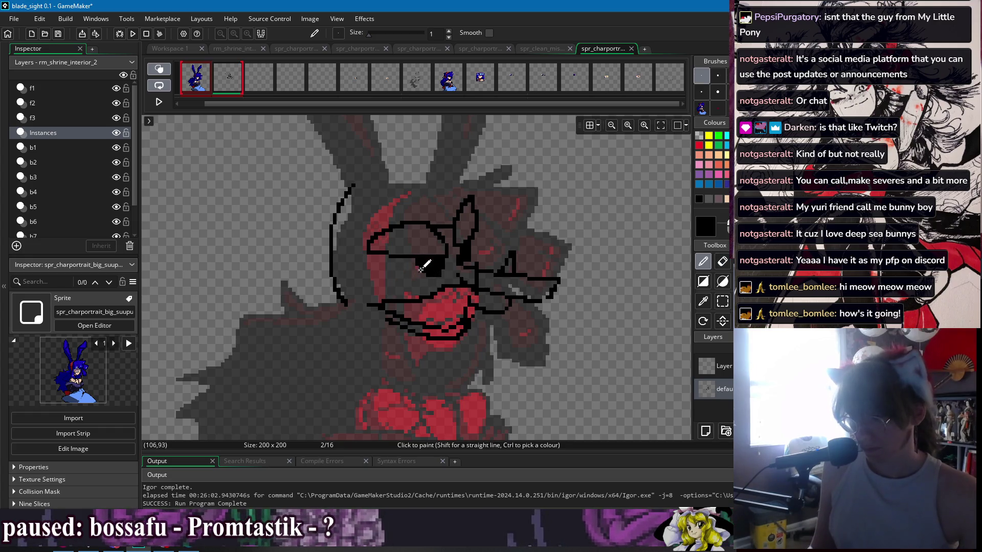
scroll(380, 238, "down", 1)
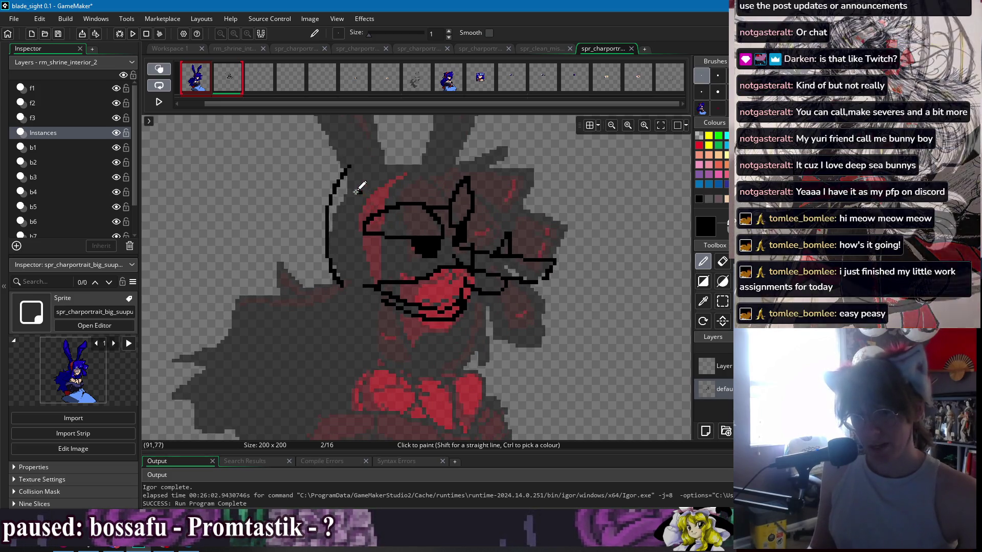
Draw a short vertical stroke on the head's left and undo the head-top line
left_click_drag(394, 249, 400, 280)
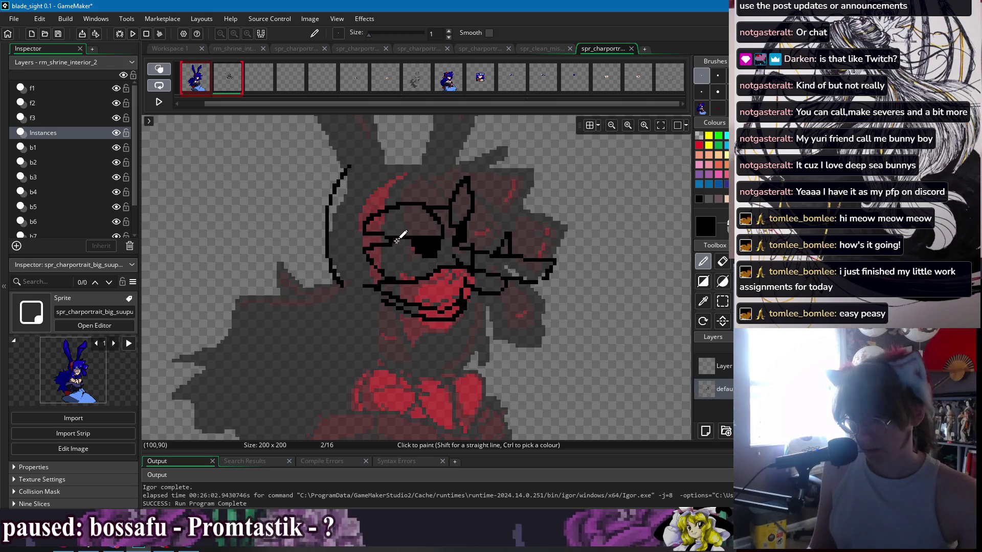
left_click_drag(409, 198, 447, 191)
key("ctrl+z")
key("r")
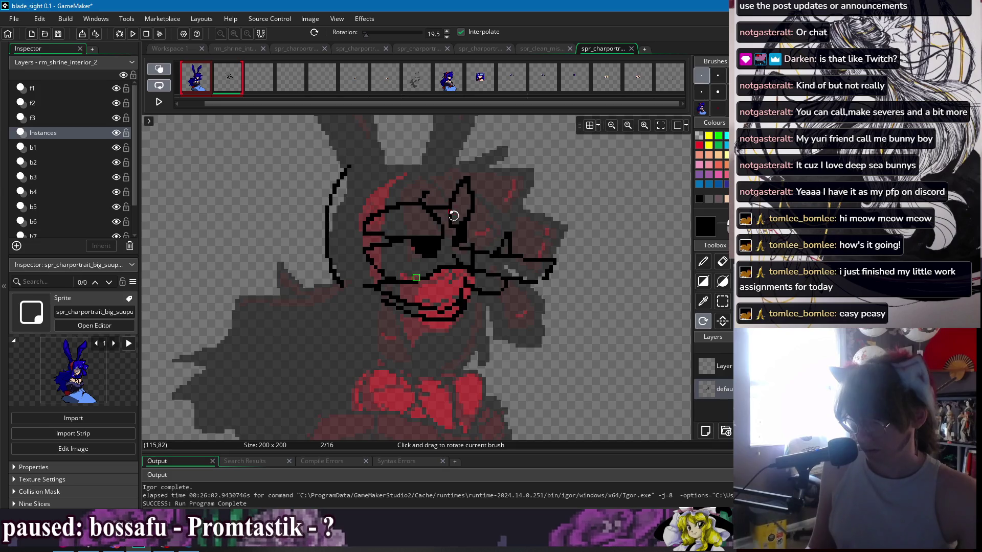
key("d")
Set the brush to 1 px and draw a diagonal brow line down toward the eye
left_click(701, 75)
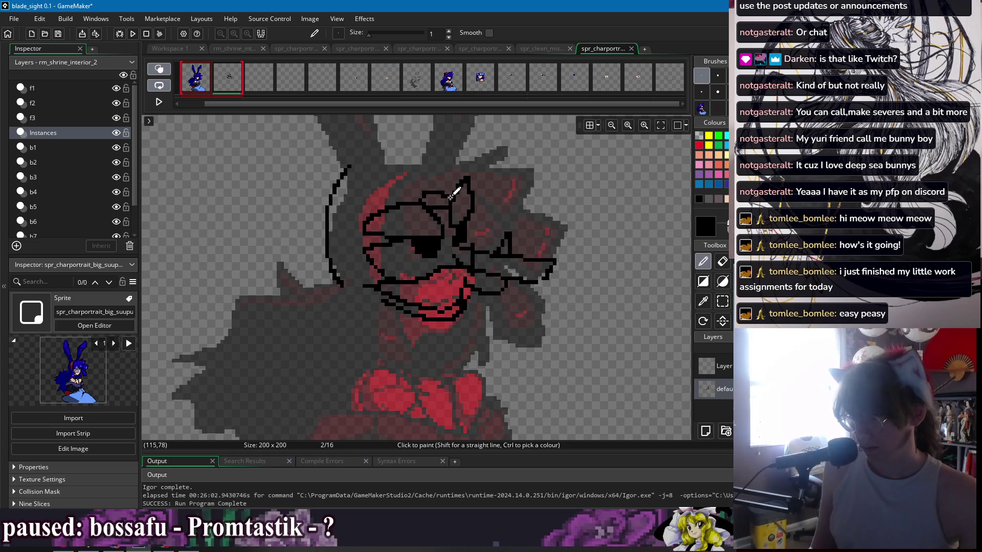
key("e")
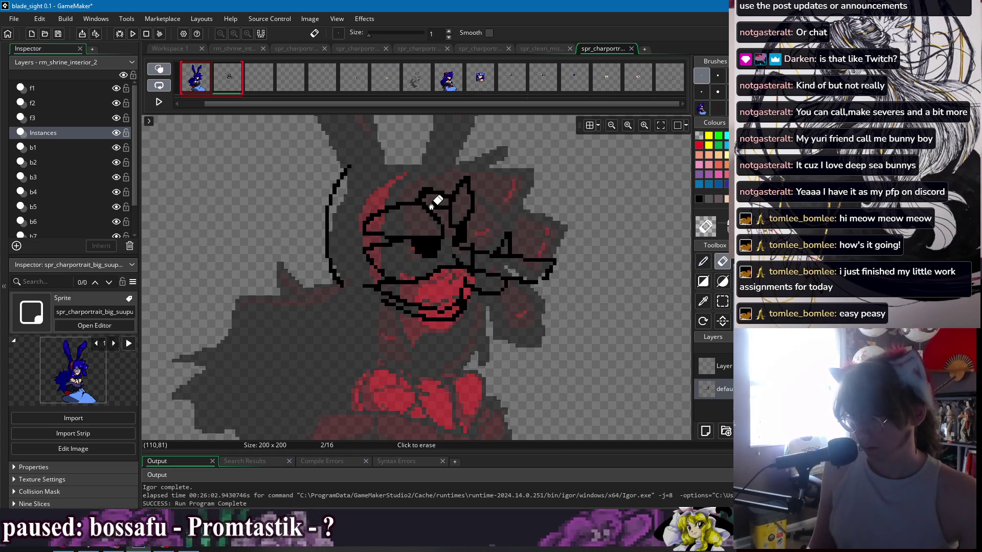
key("d")
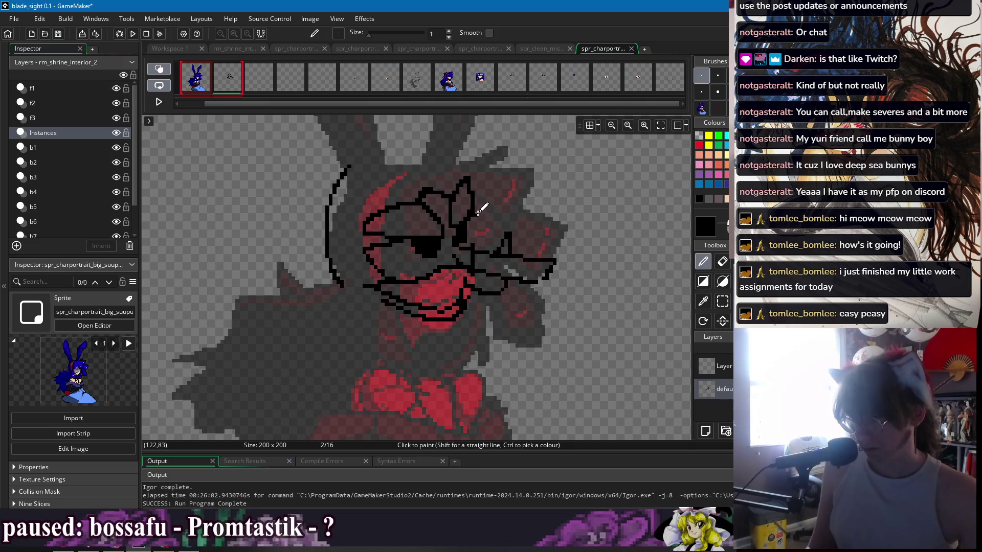
key("e")
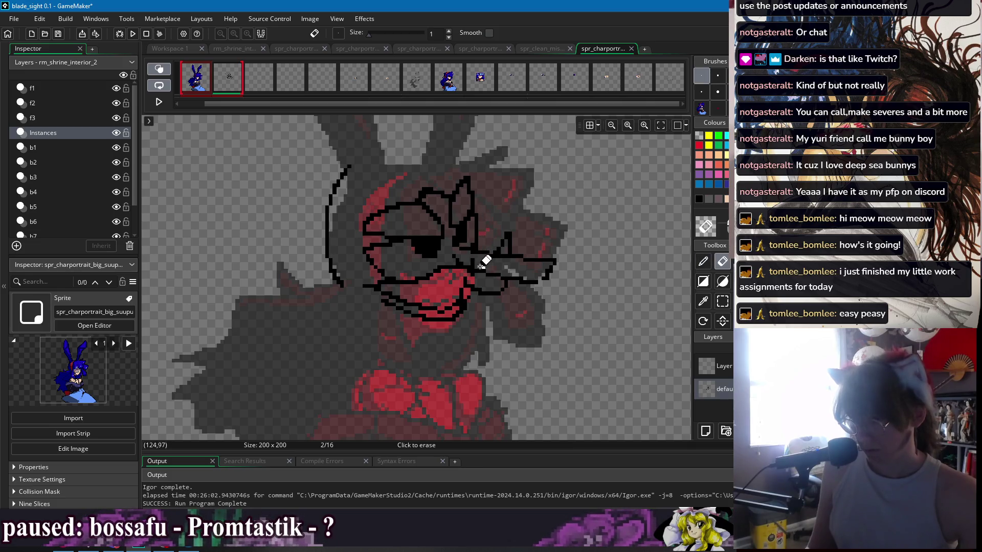
key("d")
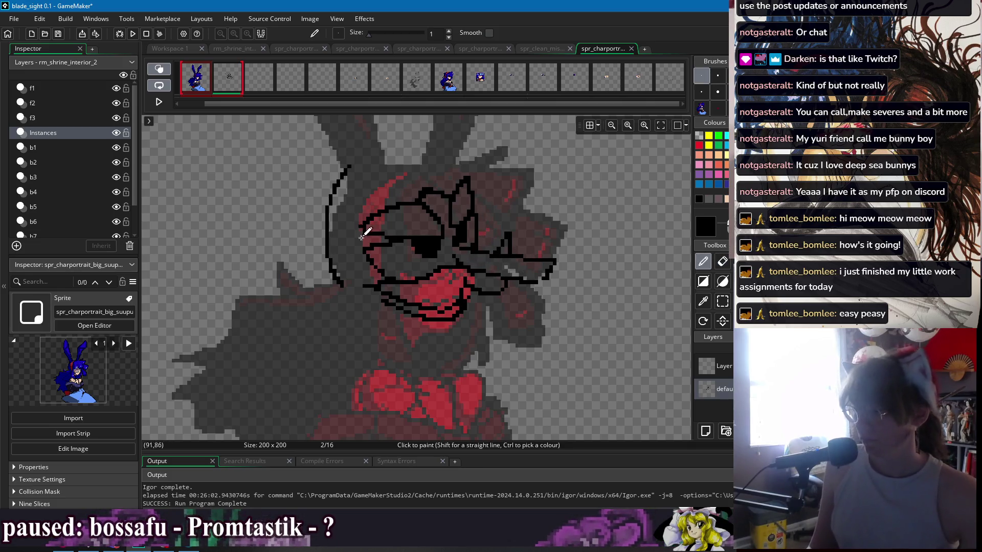
scroll(409, 227, "up", 2)
left_click_drag(414, 217, 452, 247)
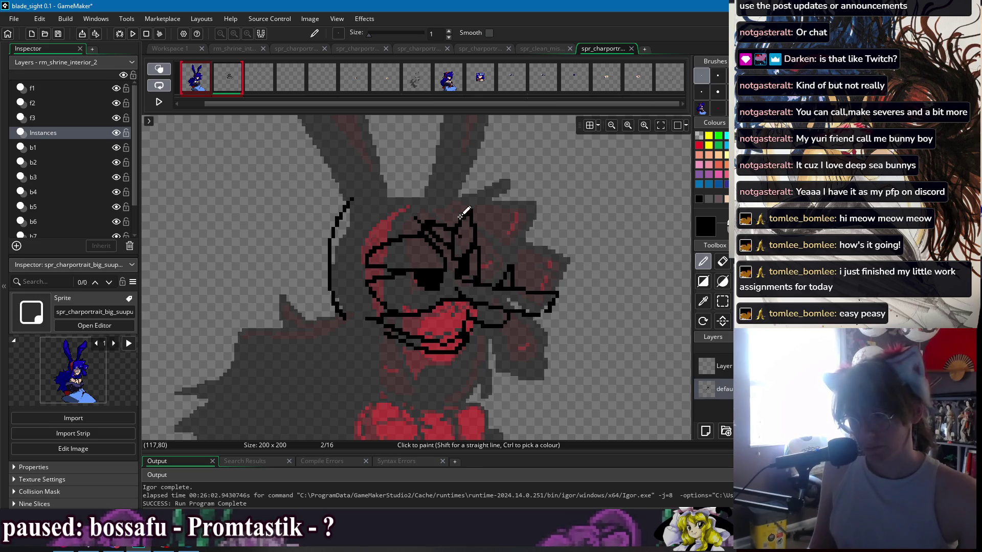
Draw the outline across the top of the head, extend it down the left and smooth it
mouse_move(393, 189)
left_mouse_down()
mouse_move(504, 166)
mouse_move(514, 188)
mouse_move(475, 203)
mouse_move(548, 243)
mouse_move(525, 267)
mouse_move(486, 238)
mouse_move(499, 270)
mouse_move(483, 268)
mouse_move(474, 250)
left_mouse_up()
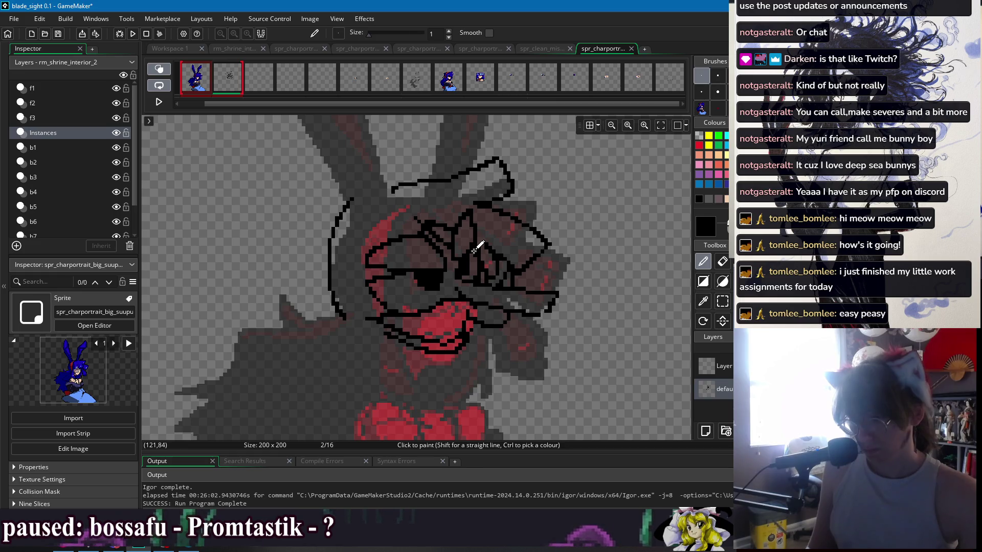
key("e")
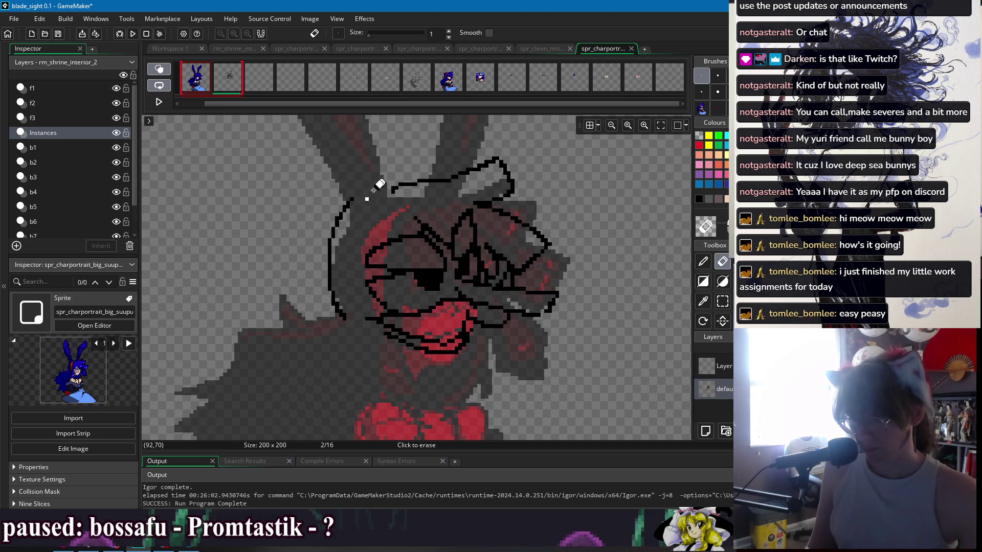
key("p")
mouse_move(435, 181)
left_mouse_down()
mouse_move(394, 200)
mouse_move(370, 228)
left_mouse_up()
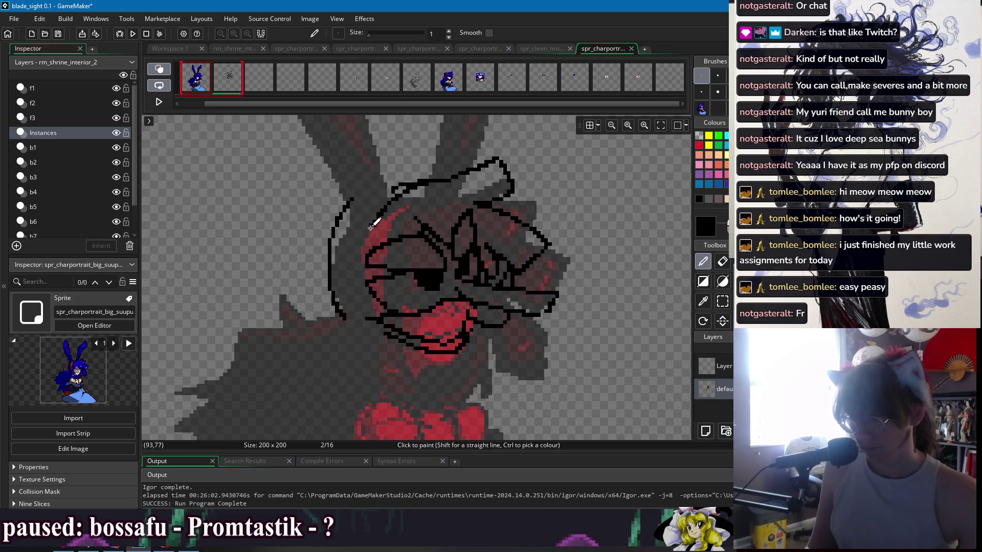
mouse_move(418, 180)
left_mouse_down()
mouse_move(362, 233)
mouse_move(359, 266)
left_mouse_up()
Undo the overlong left stroke, redraw the head's left outline and extend its lower-left part
key("ctrl+z")
left_click_drag(414, 180, 370, 245)
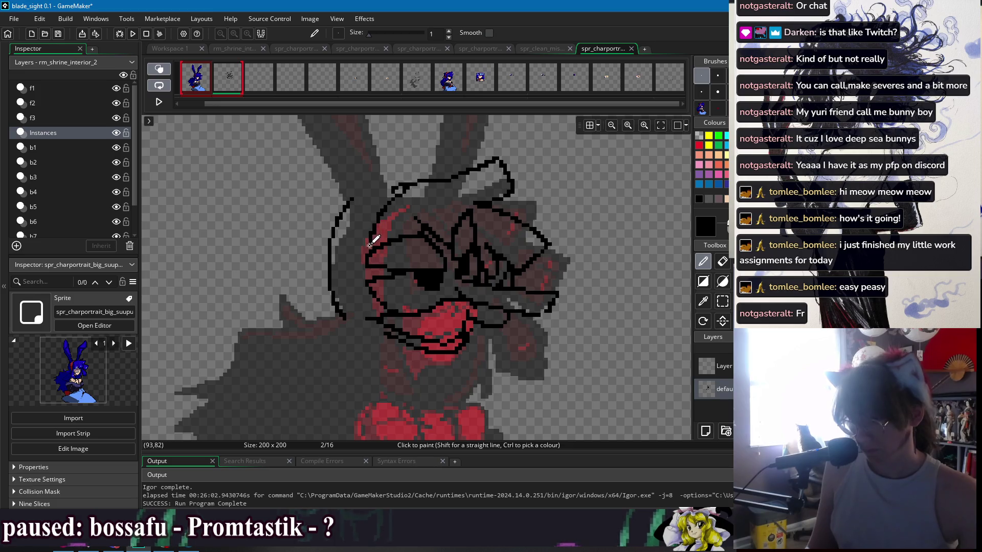
mouse_move(405, 186)
left_mouse_down()
mouse_move(365, 191)
mouse_move(345, 220)
mouse_move(348, 262)
left_mouse_up()
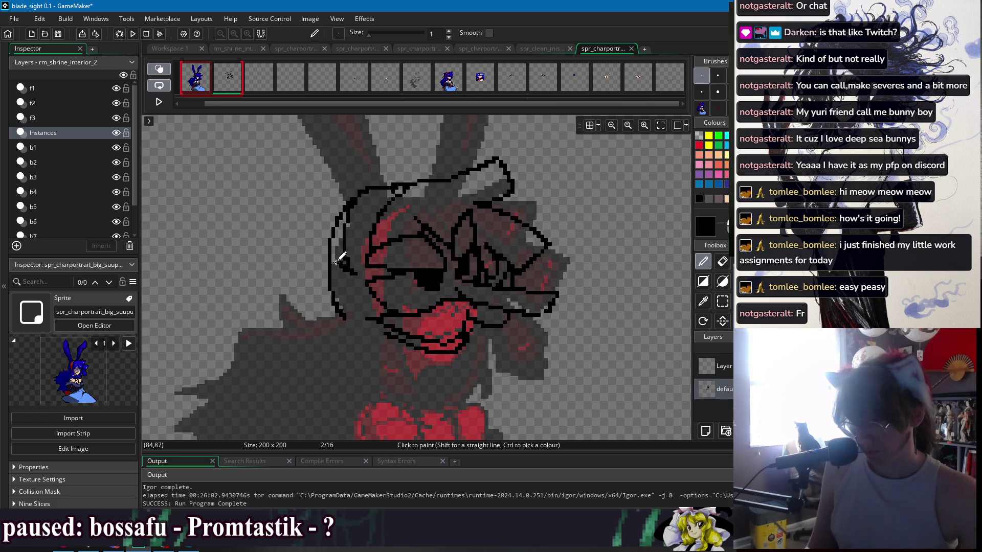
left_click_drag(349, 298, 368, 303)
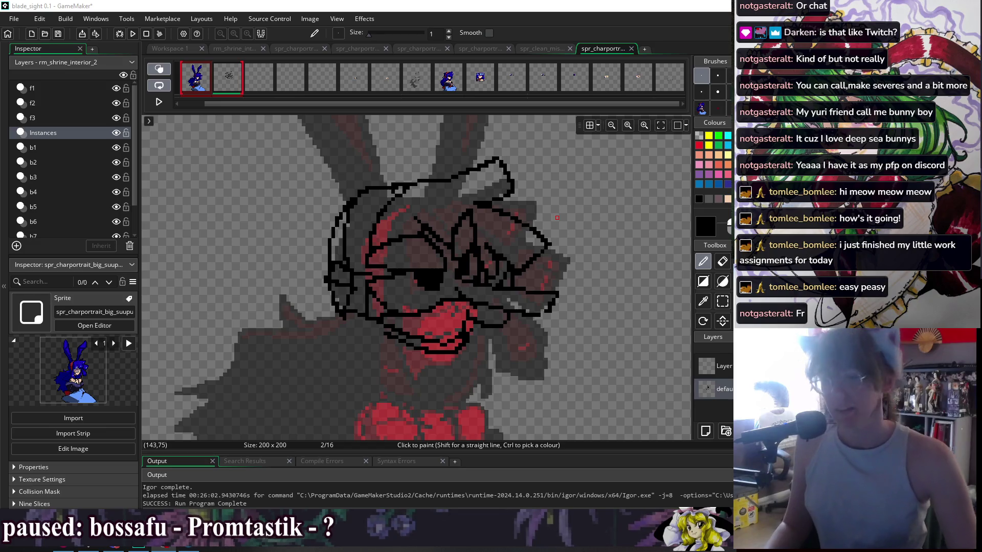
Refocus the editor and pan the portrait up and to the left
left_click(471, 248)
left_click_drag(471, 248, 418, 178)
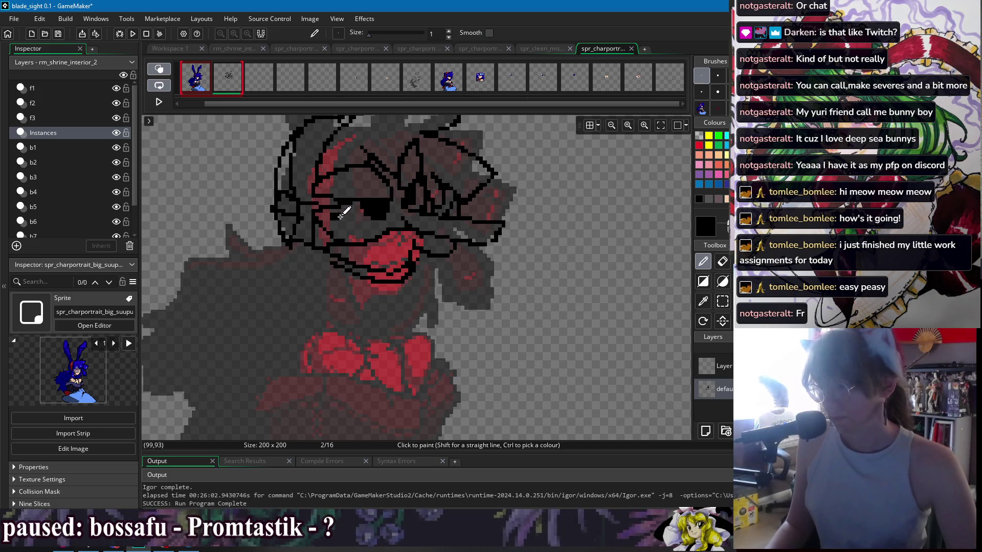
Erase stray pixels near the eye and brow, alternating between Eraser and Pencil
key("e")
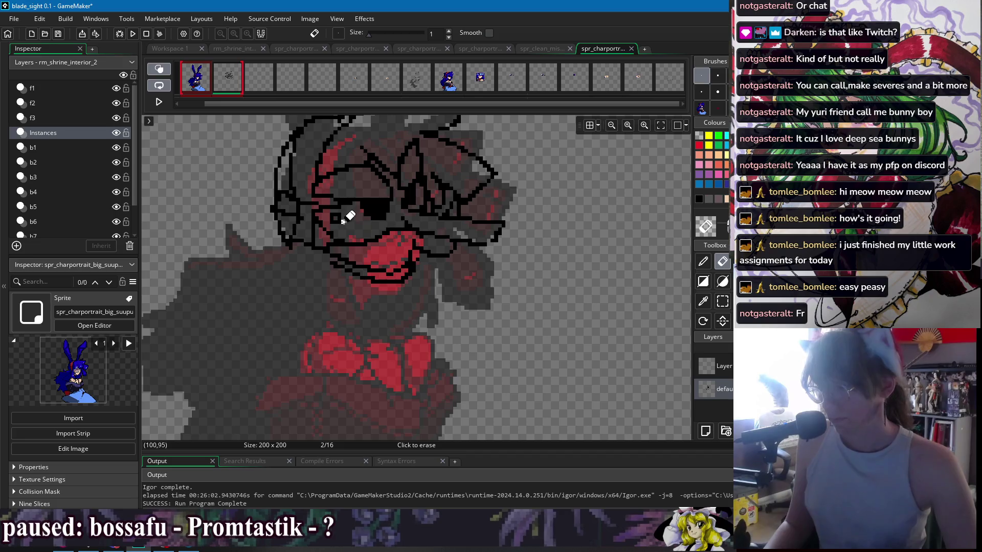
left_click_drag(483, 179, 504, 166)
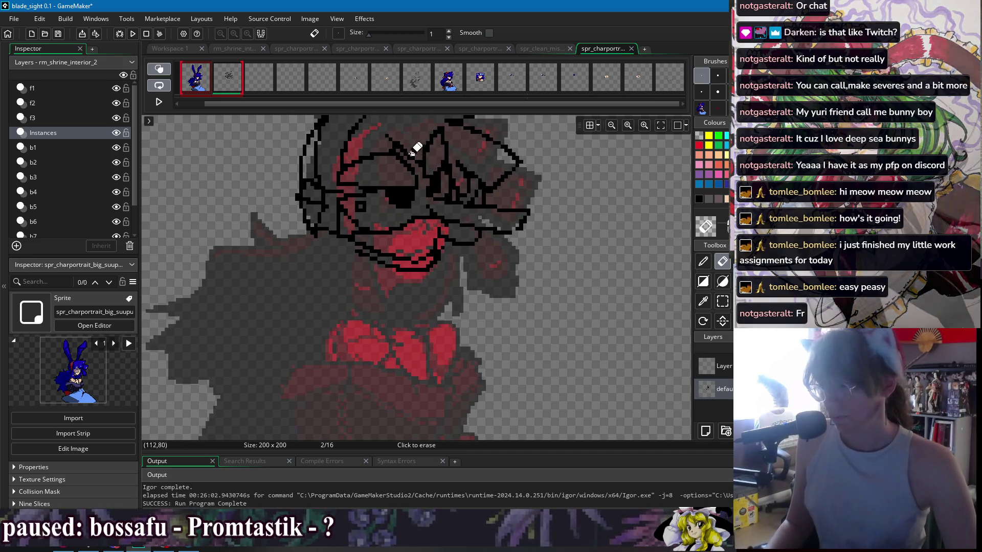
scroll(404, 184, "up", 3)
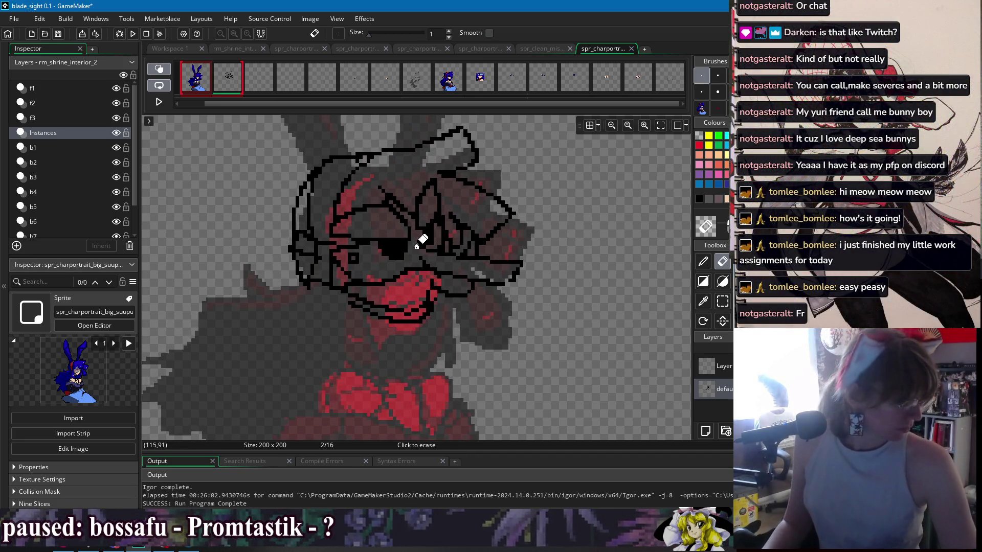
key("d")
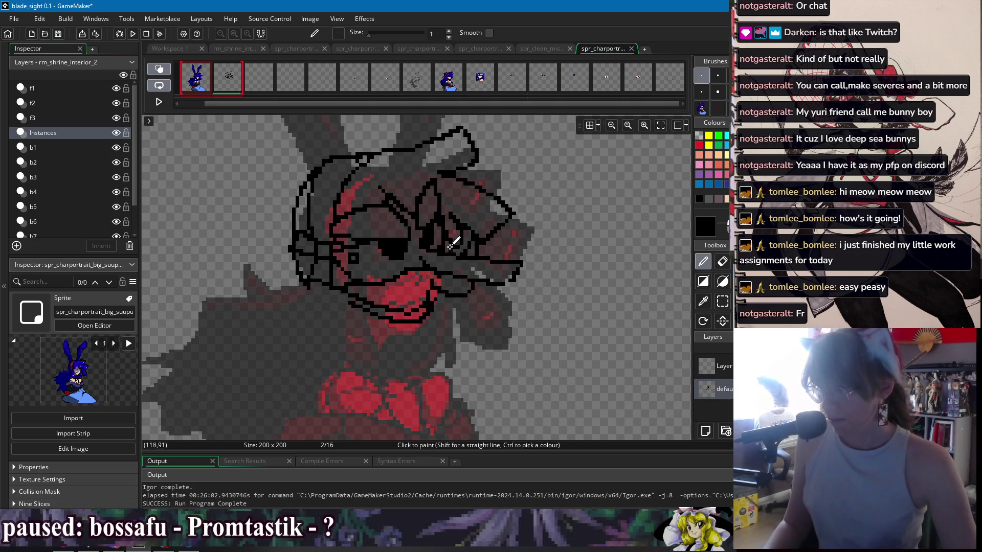
key("e")
scroll(378, 230, "right", 2)
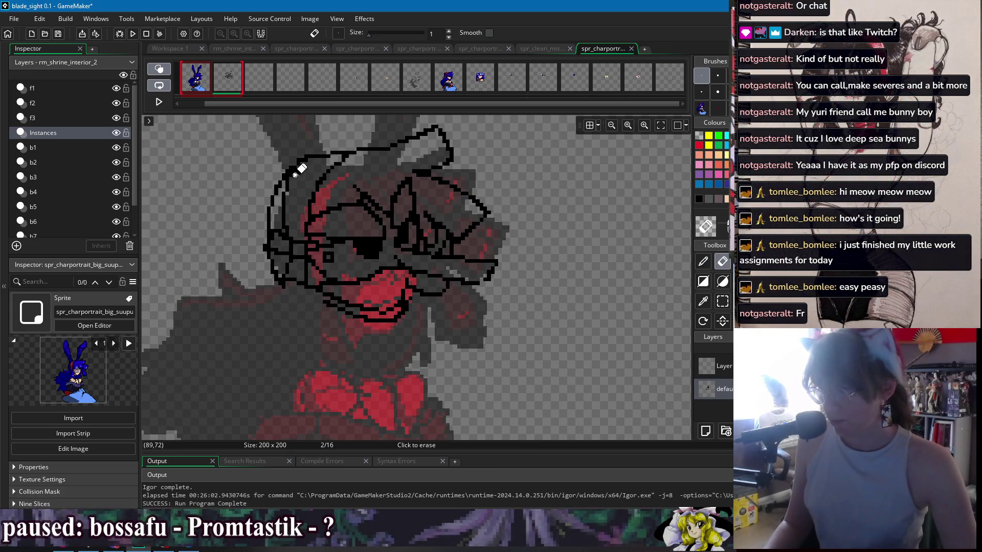
scroll(388, 201, "down", 3)
scroll(297, 154, "up", 4)
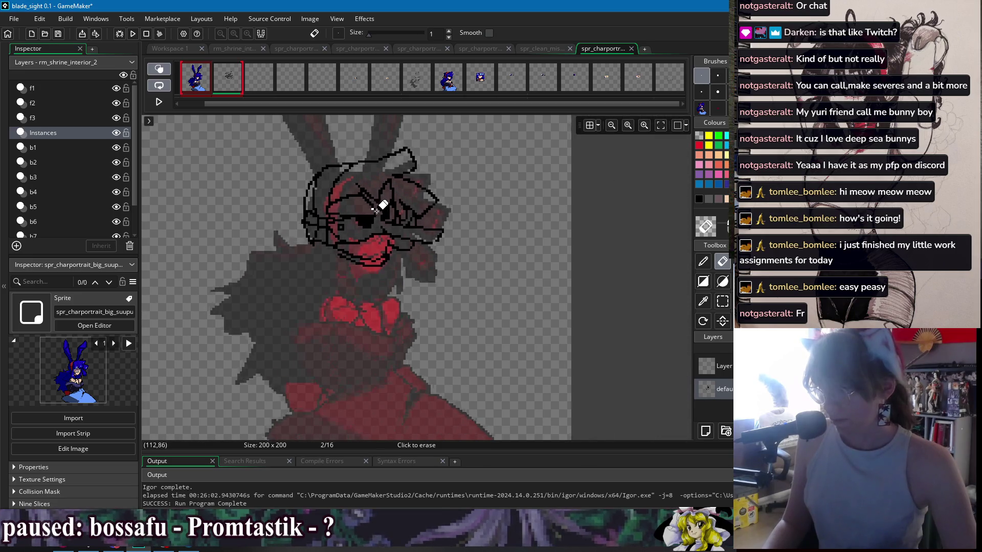
Draw a small loop at the head's upper-left and touch it up with the Eraser
key("p")
left_click_drag(319, 203, 331, 213)
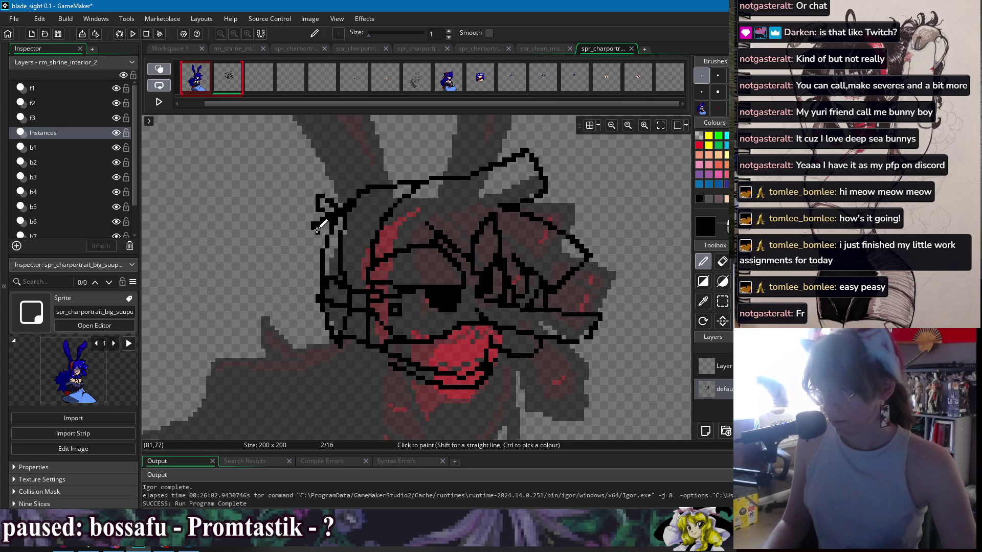
key("e")
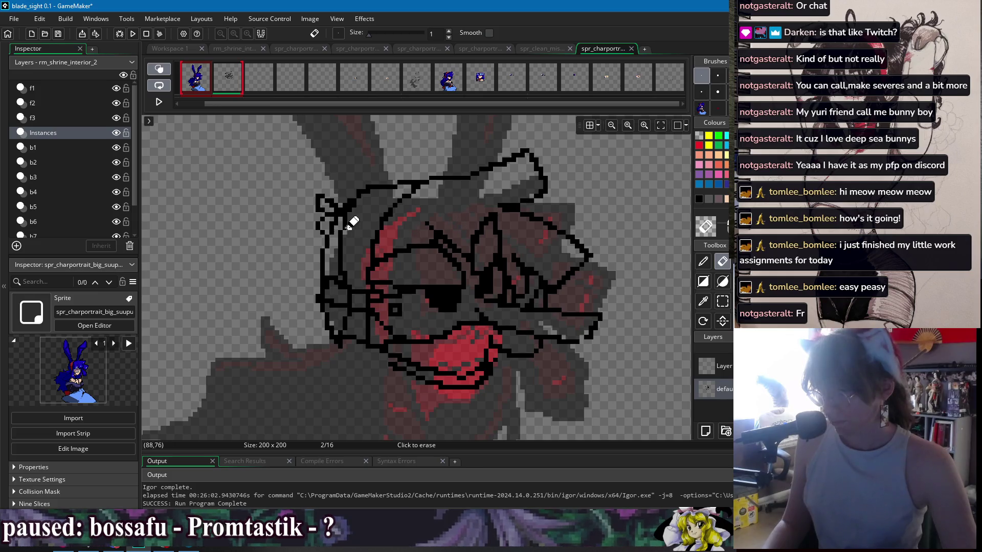
key("p")
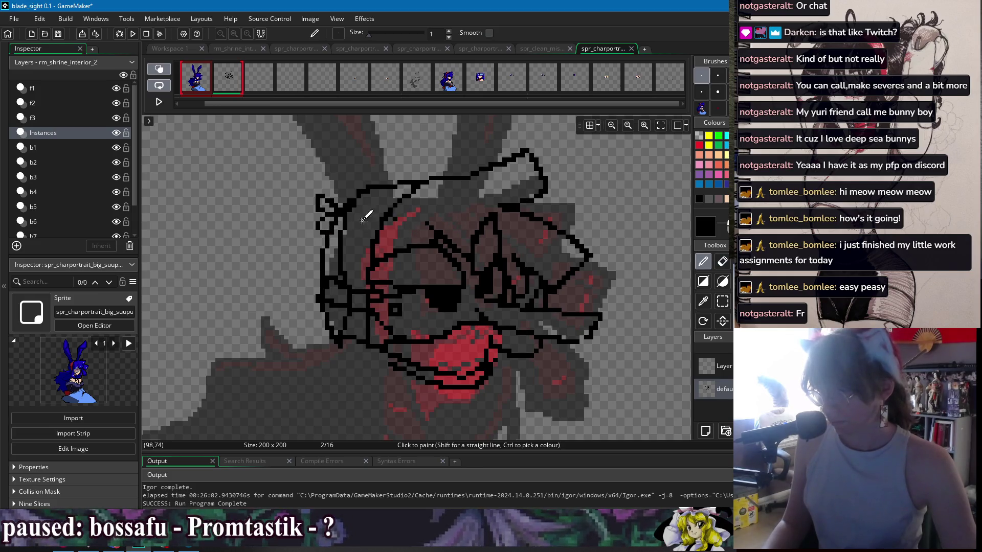
Undo the last painted stroke after panning the portrait up and left
left_click_drag(417, 228, 381, 212)
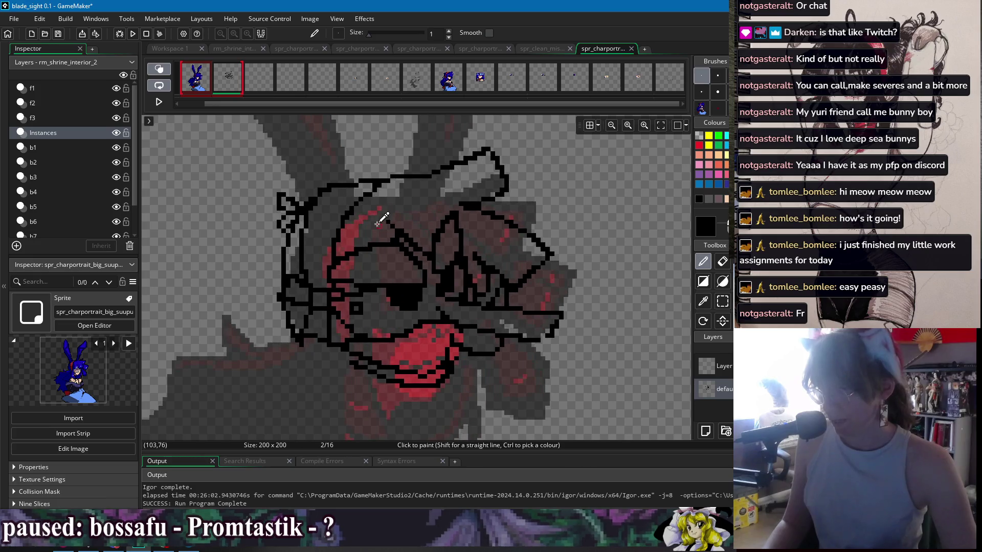
mouse_move(428, 186)
left_mouse_down()
mouse_move(359, 197)
mouse_move(358, 243)
mouse_move(315, 244)
left_mouse_up()
scroll(371, 214, "down", 1)
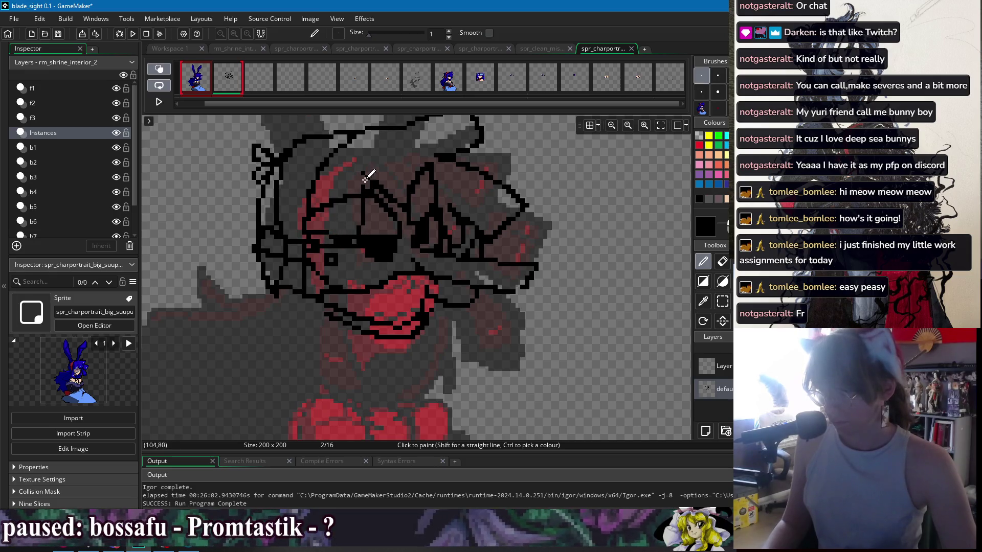
key("ctrl+z")
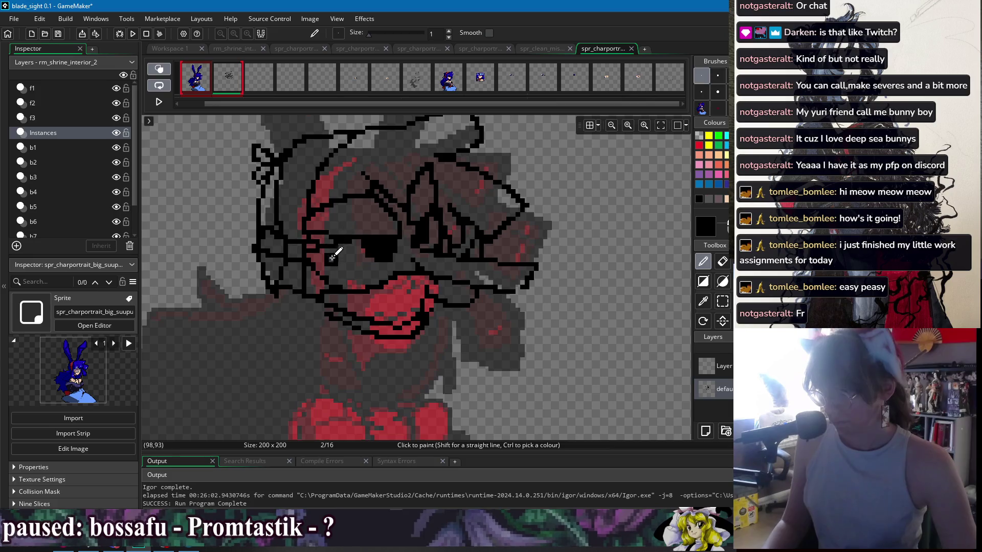
Draw a black jaw line down from the mouth and a vertical cheek line from the eye patch
scroll(332, 258, "down", 3)
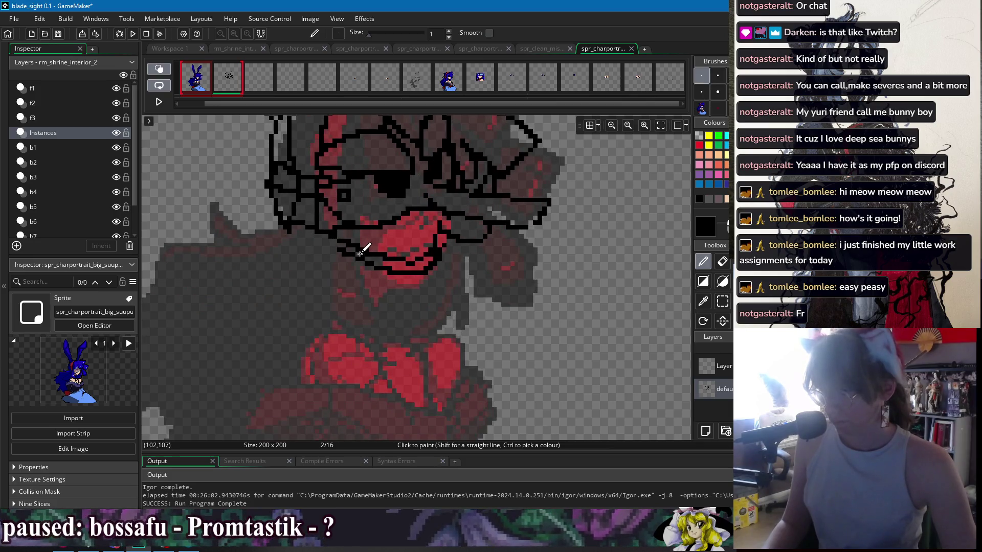
mouse_move(353, 255)
left_mouse_down()
mouse_move(375, 306)
mouse_move(322, 290)
mouse_move(306, 248)
mouse_move(312, 231)
left_mouse_up()
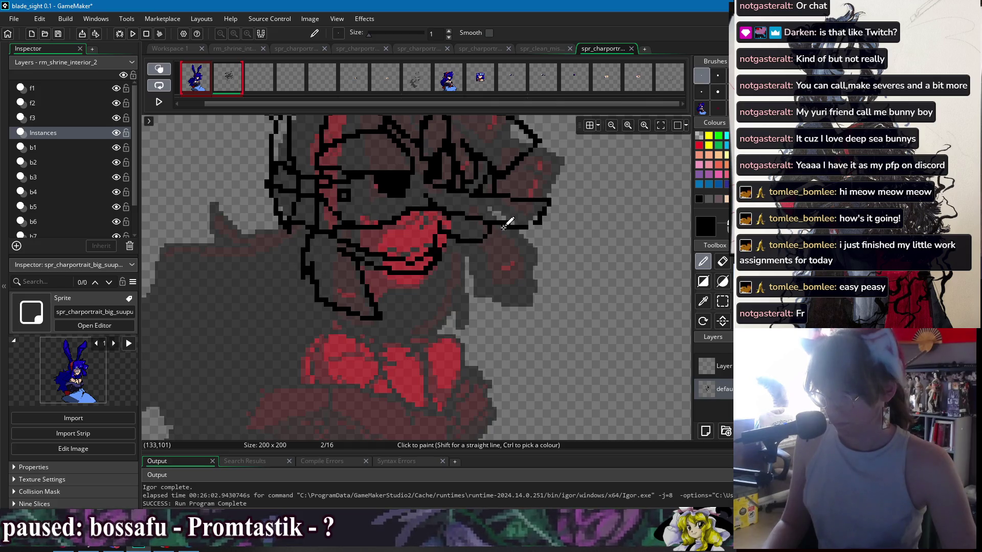
left_click_drag(465, 194, 493, 250)
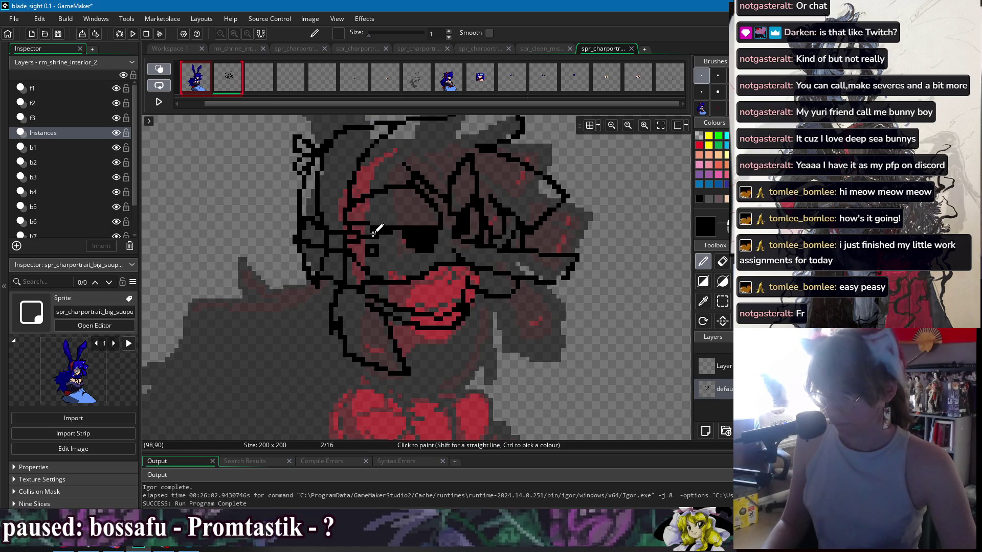
left_click_drag(367, 235, 367, 270)
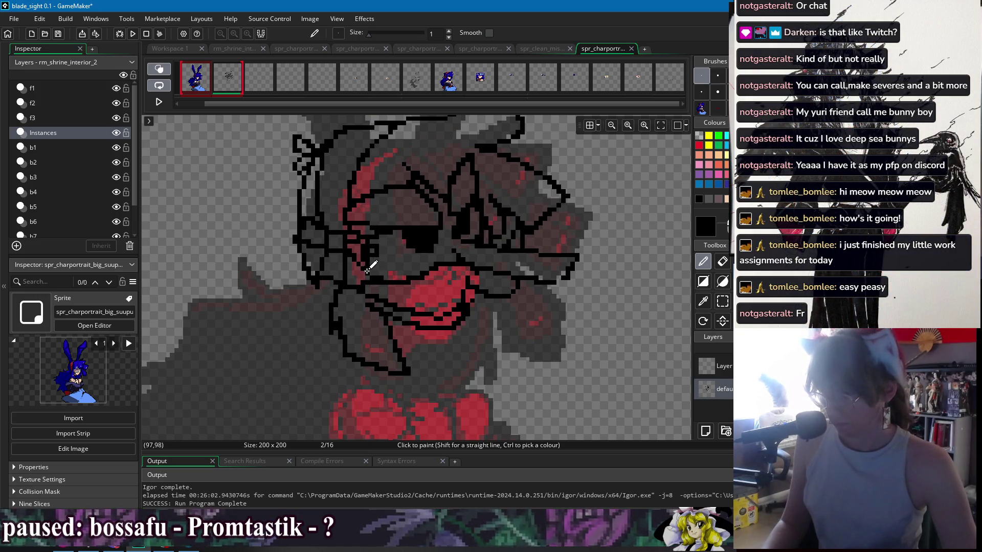
Clean up stray pixels and add a short vertical line above the eye patch
key("e")
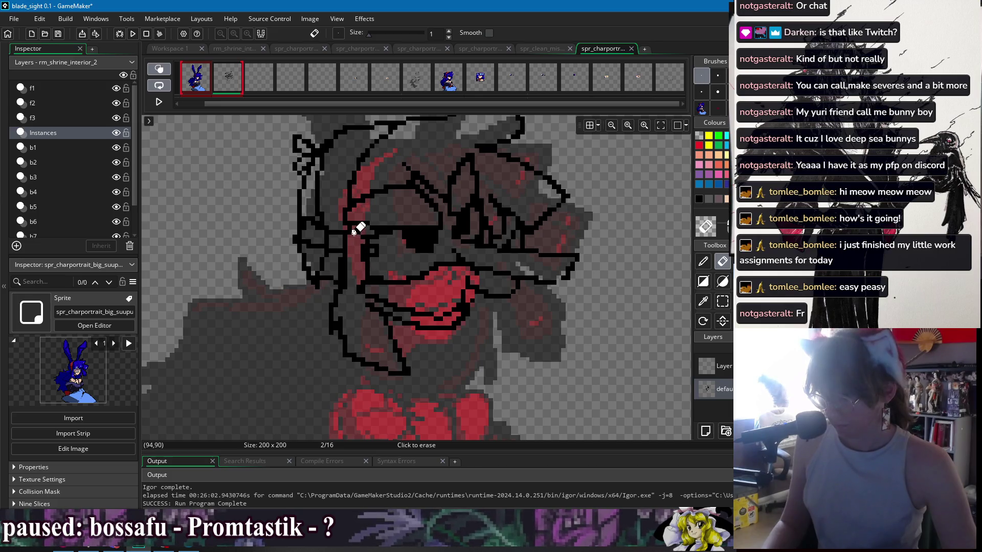
key("p")
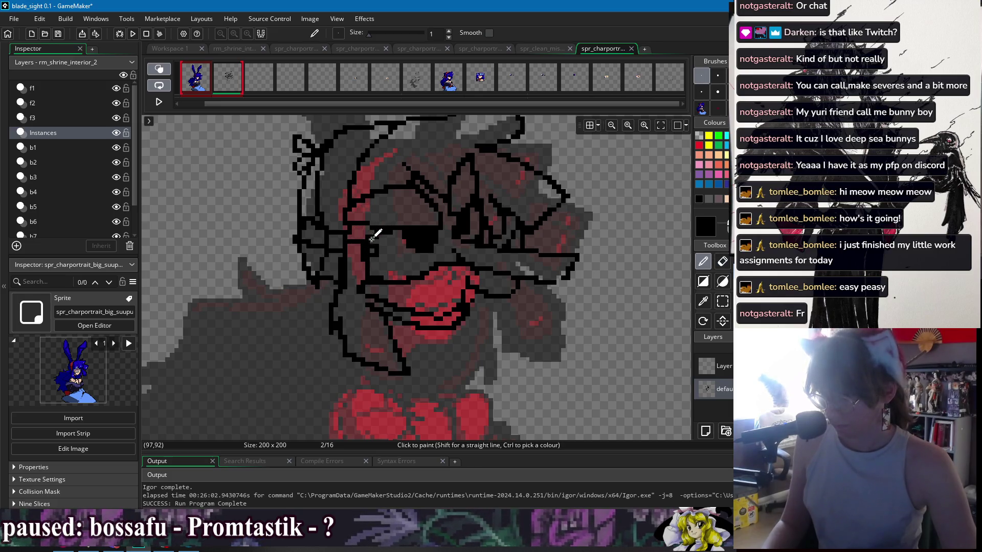
left_click_drag(404, 219, 407, 186)
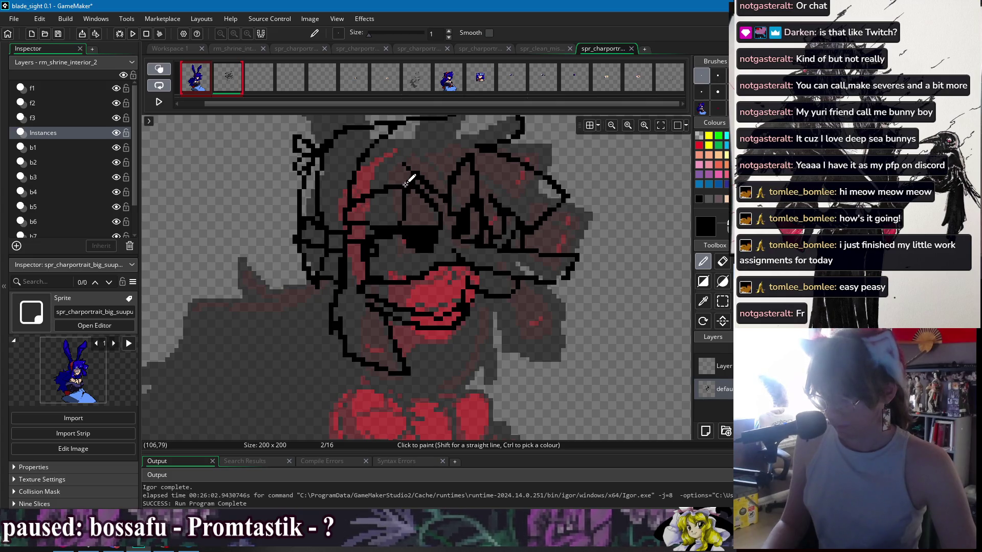
key("e")
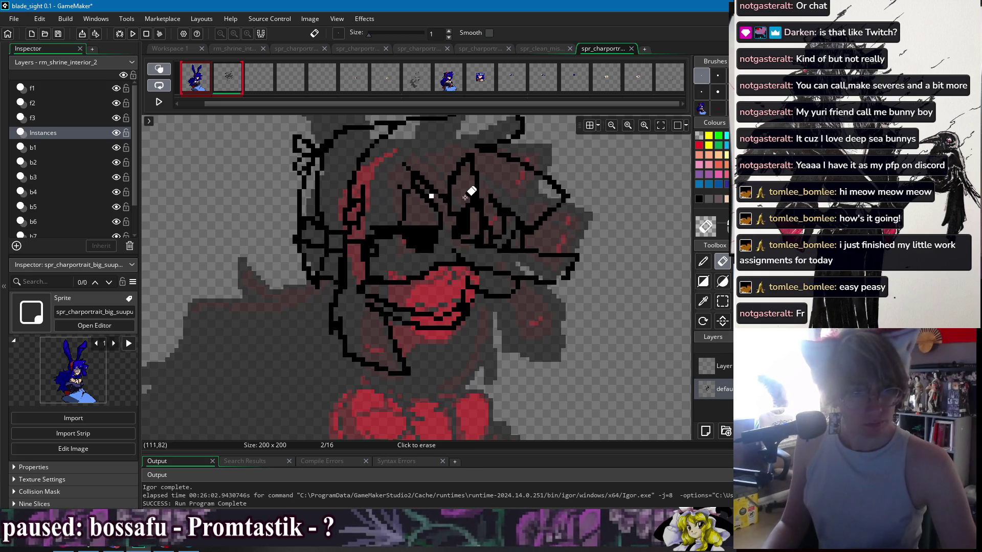
scroll(491, 219, "up", 2)
Trace a black line along the bottom of the red mouth, curving up to the right cheek
key("d")
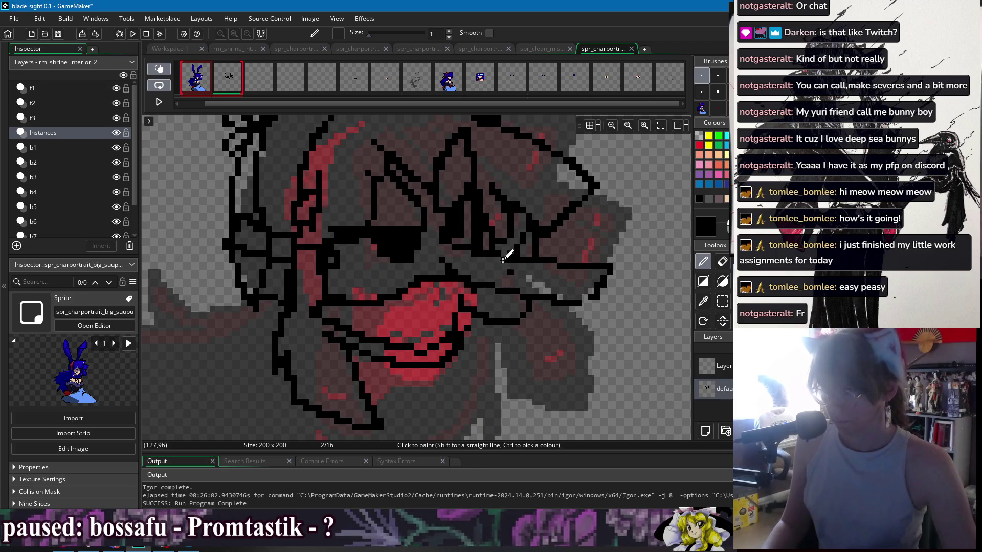
key("e")
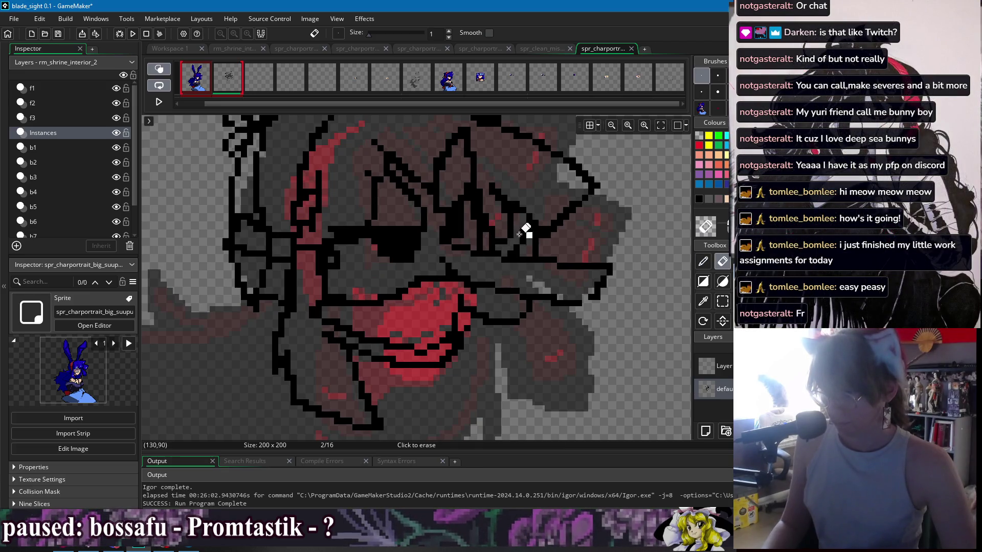
scroll(491, 241, "down", 3)
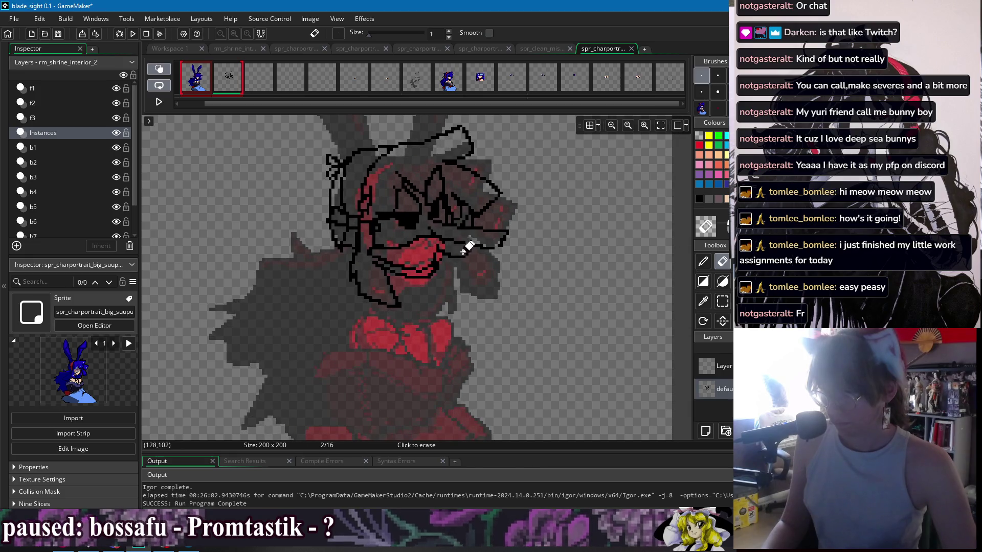
key("d")
scroll(420, 280, "up", 2)
mouse_move(383, 285)
left_mouse_down()
mouse_move(432, 292)
mouse_move(444, 261)
left_mouse_up()
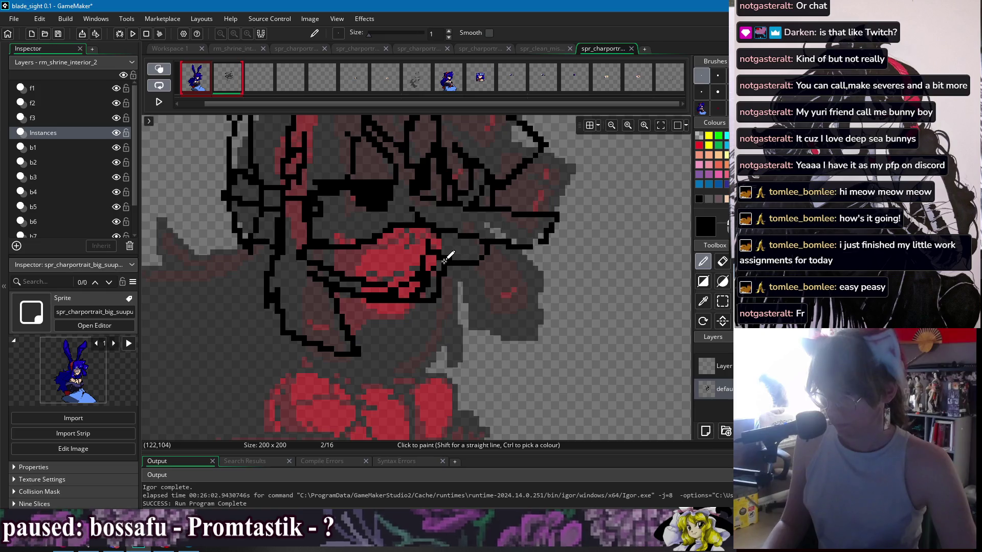
Touch up the grin's right corner and erase a stray pixel
key("e")
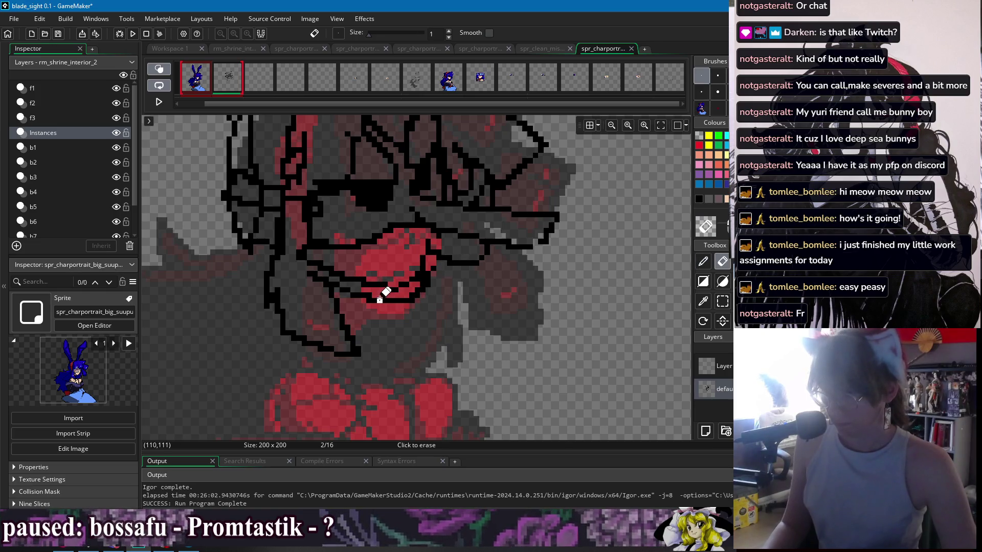
key("d")
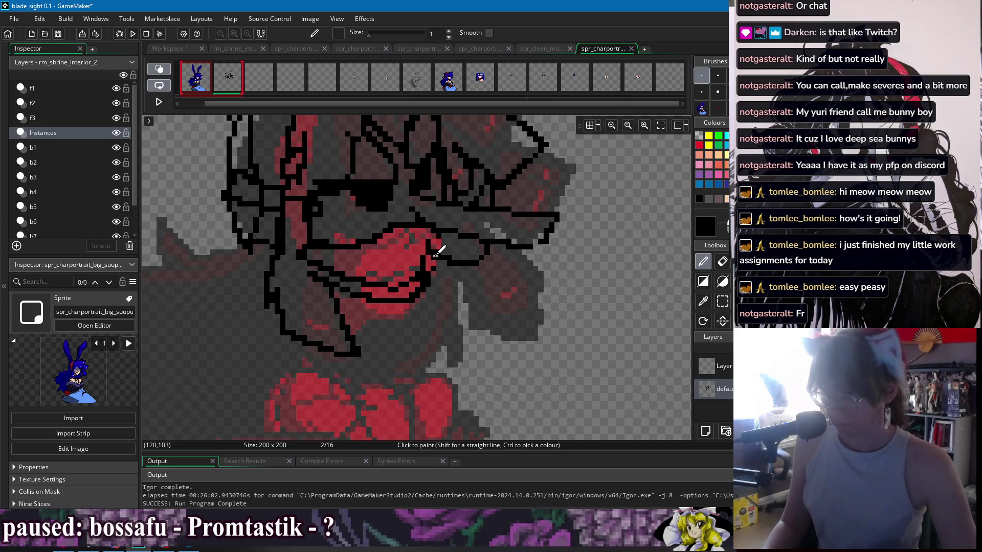
scroll(512, 266, "down", 1)
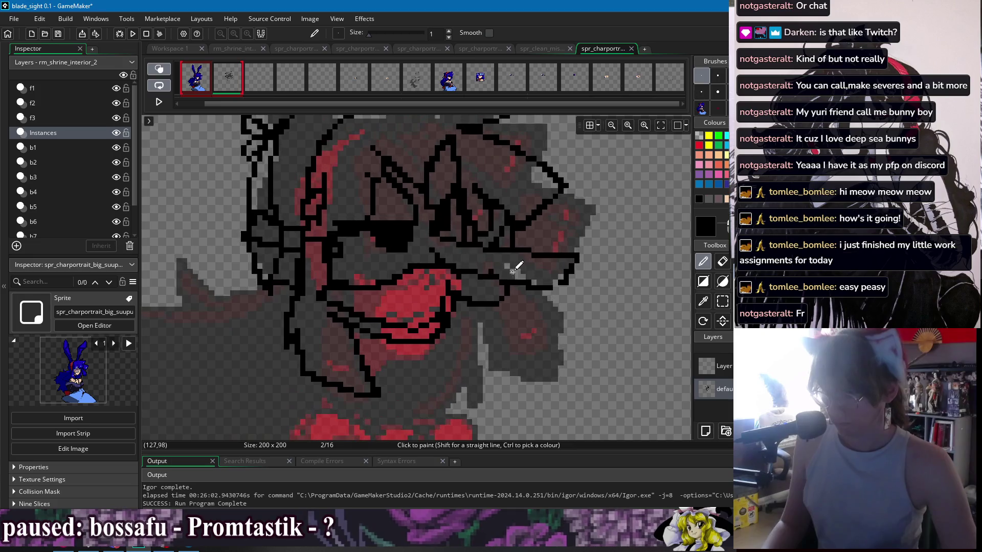
scroll(547, 210, "down", 1)
scroll(398, 259, "up", 2)
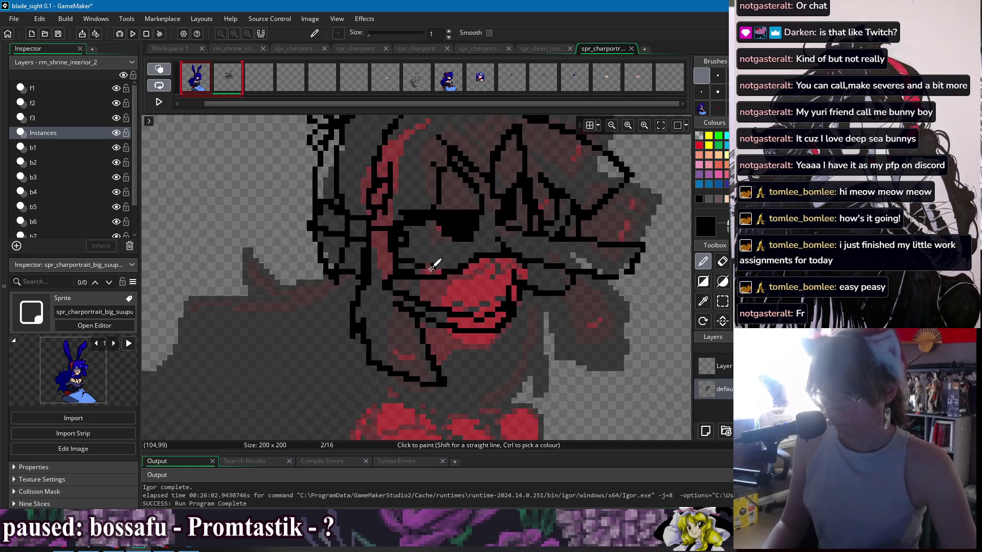
scroll(602, 203, "down", 3)
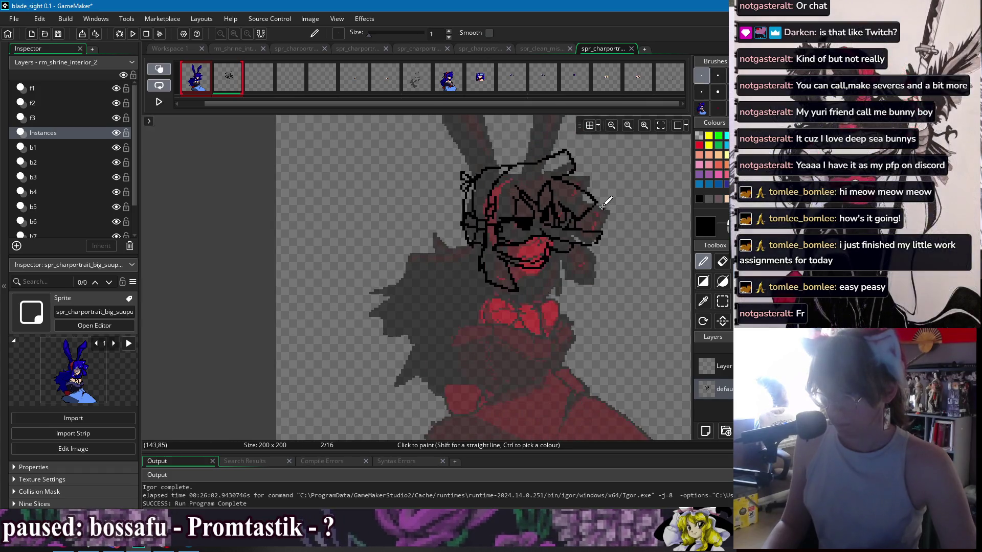
Redraw a black brow line near the left eye
scroll(460, 205, "up", 3)
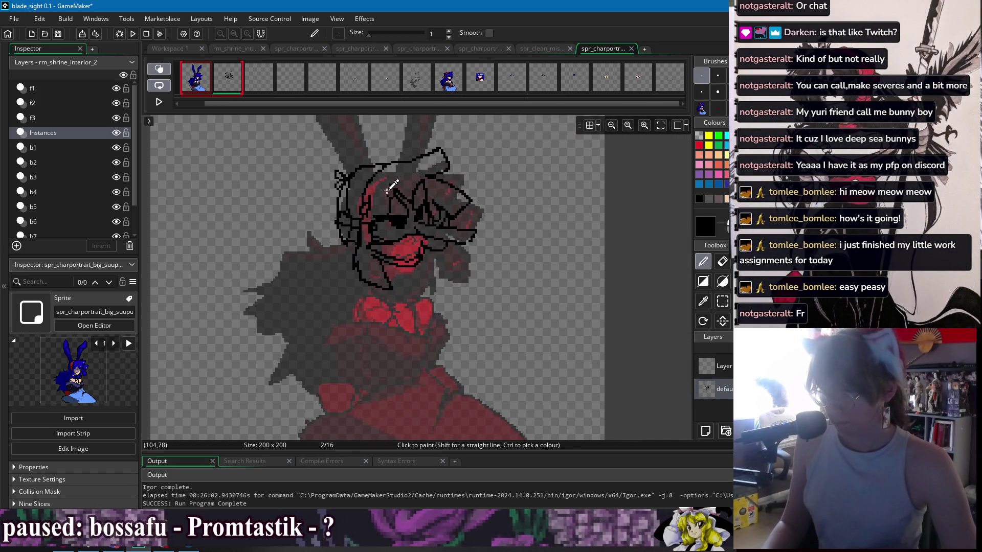
key("e")
key("d")
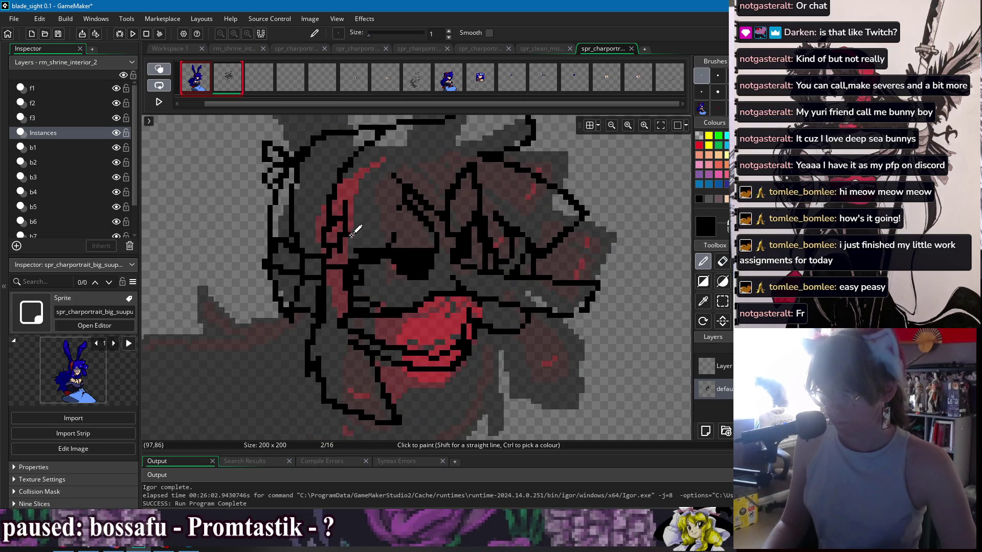
left_click_drag(396, 234, 404, 193)
Erase and redraw stray pixels around the eye patch and brow to tidy the linework
key("e")
left_click_drag(507, 177, 499, 208)
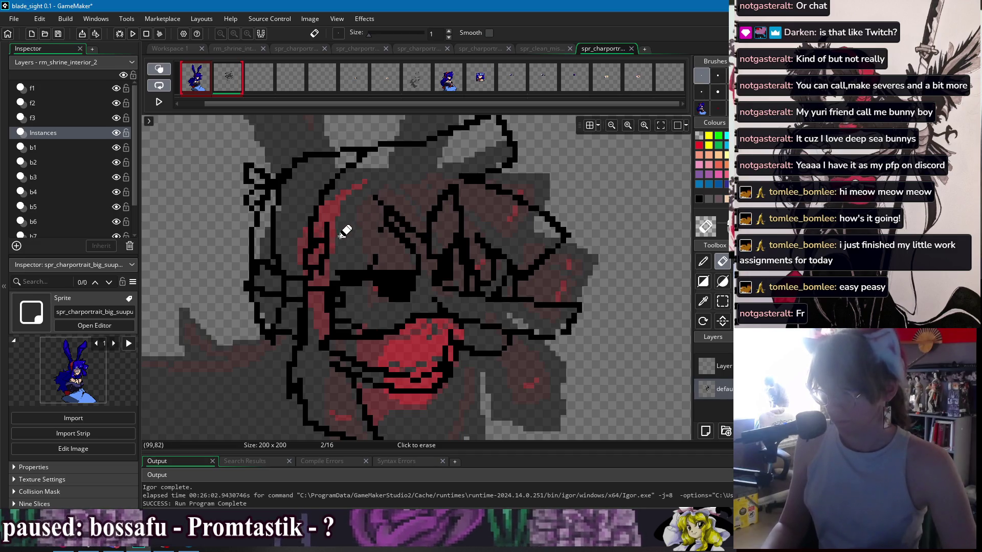
key("p")
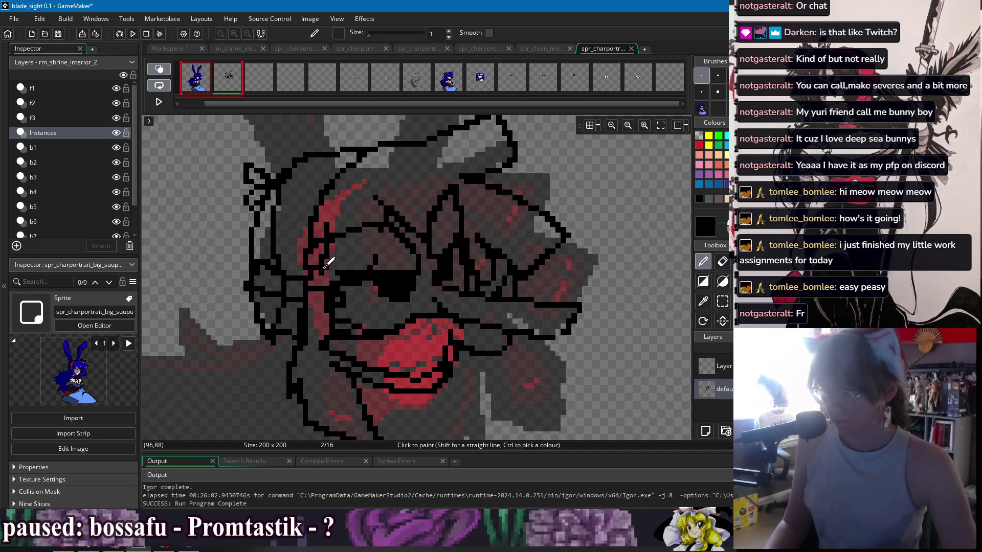
key("e")
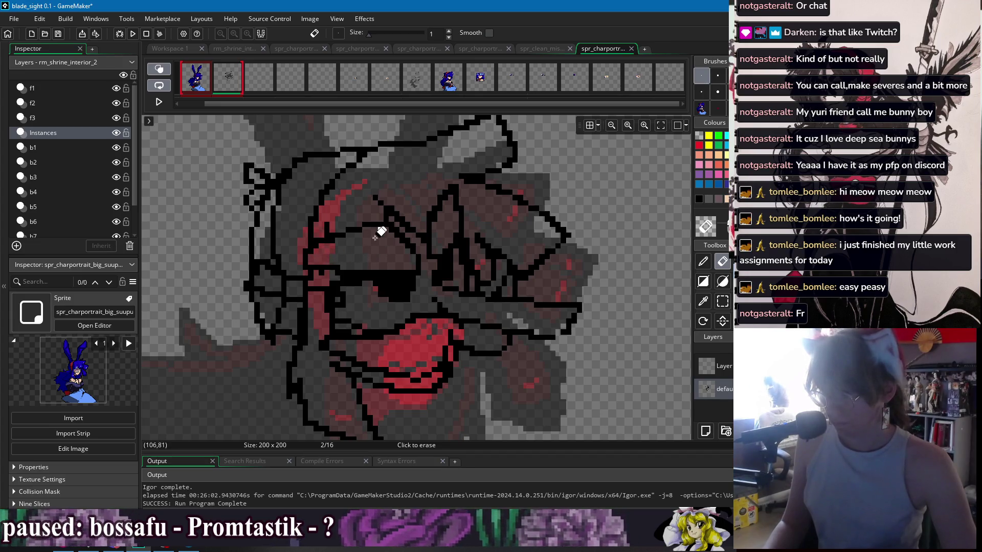
key("p")
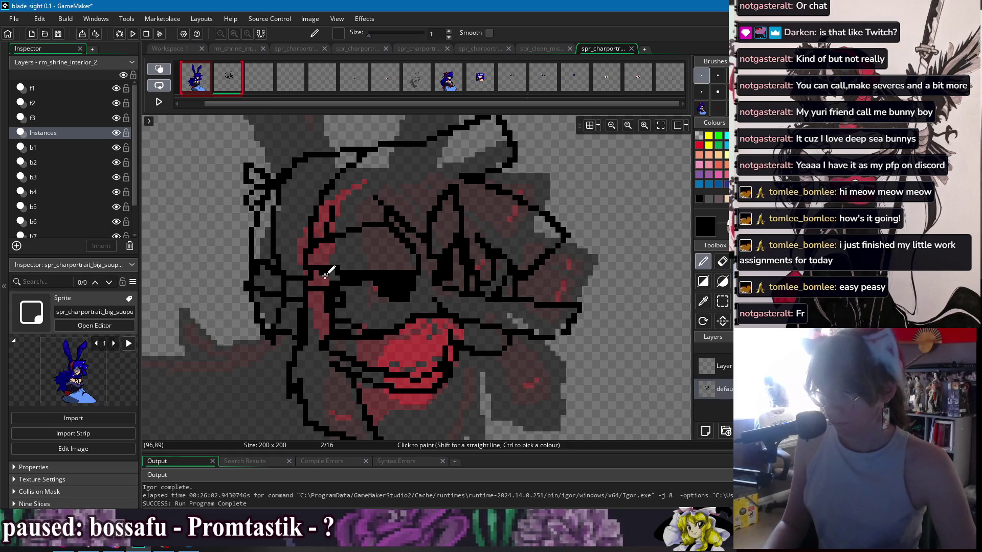
scroll(445, 225, "down", 2)
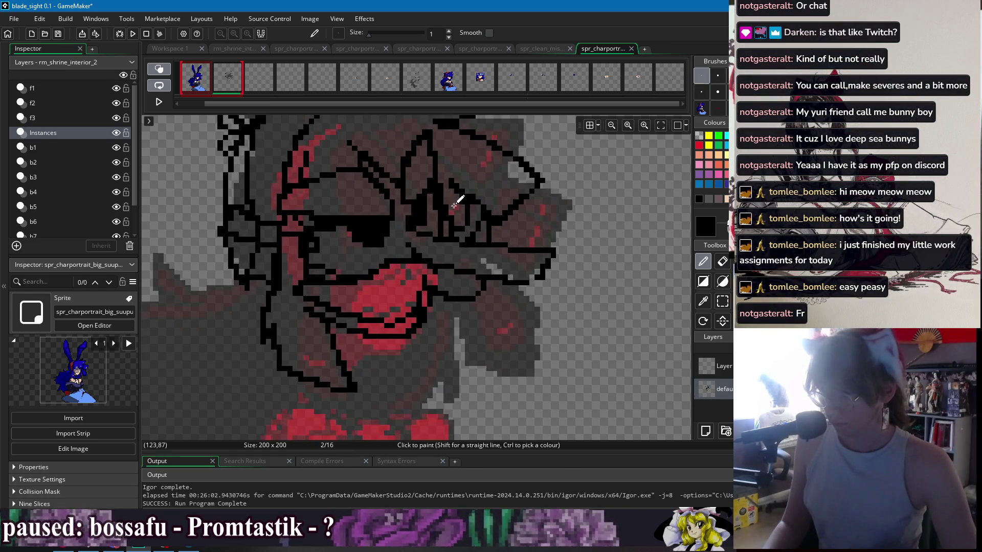
scroll(555, 210, "down", 2)
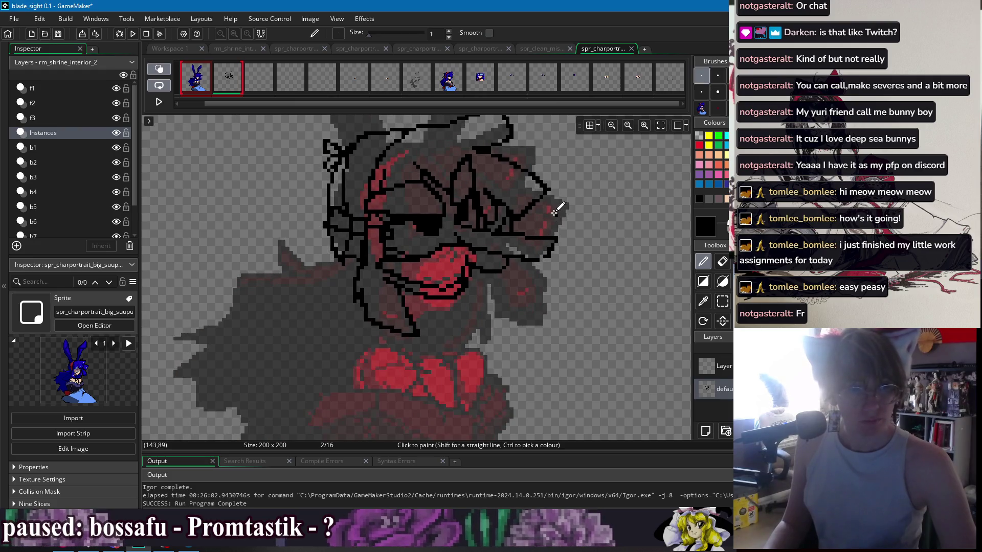
scroll(555, 210, "down", 1)
scroll(438, 280, "down", 1)
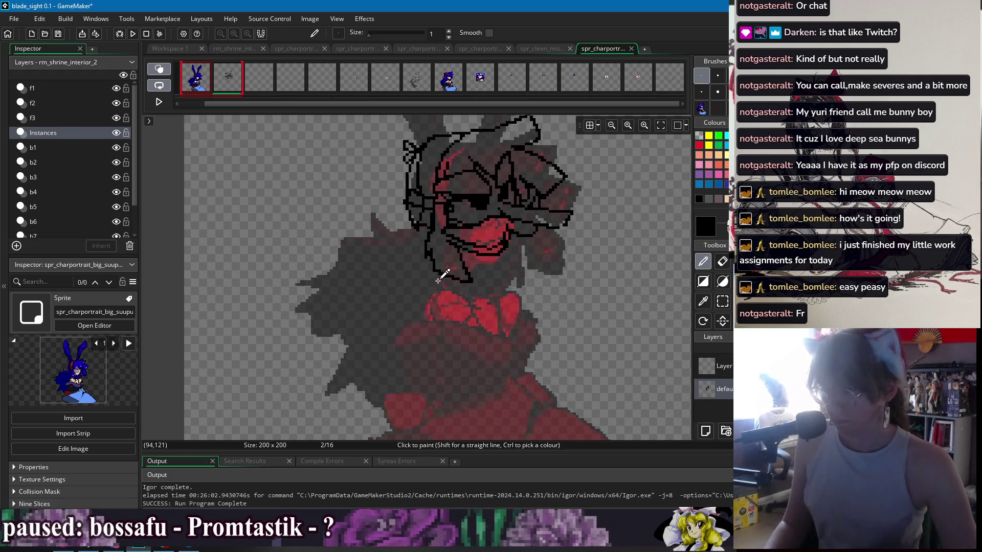
Draw a short black stroke from under the chin toward the neck, undoing and redrawing it once
scroll(438, 280, "up", 1)
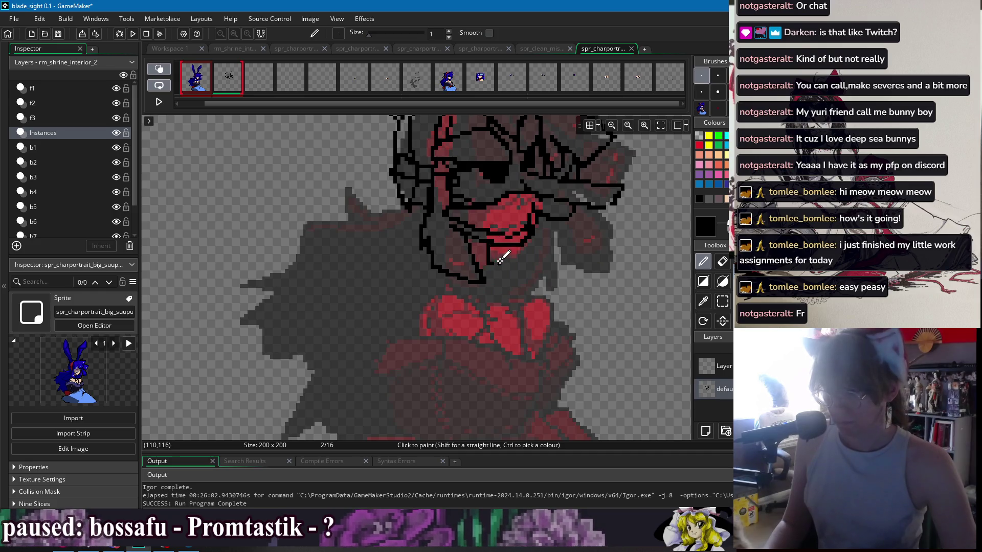
left_click_drag(501, 242, 509, 270)
key("ctrl+z")
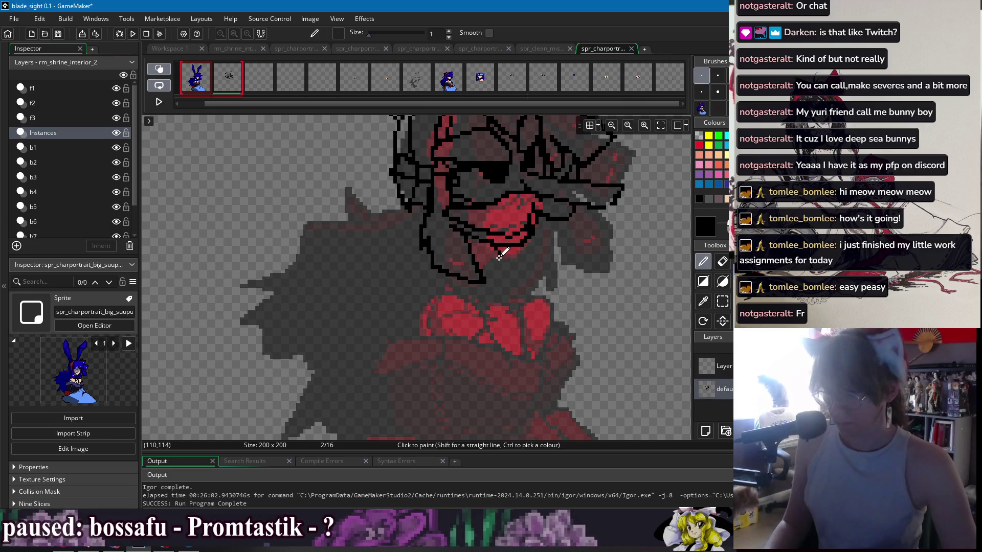
left_click_drag(499, 248, 506, 281)
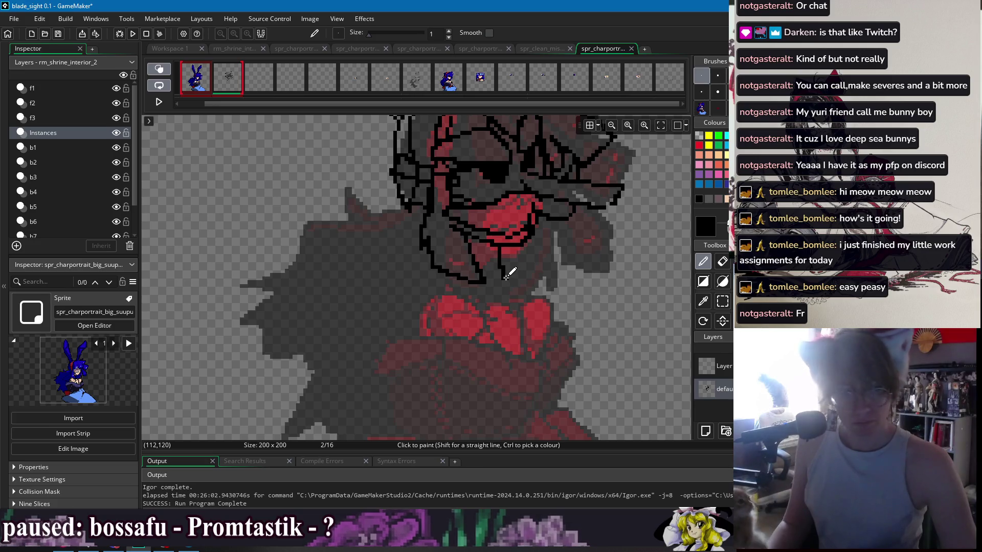